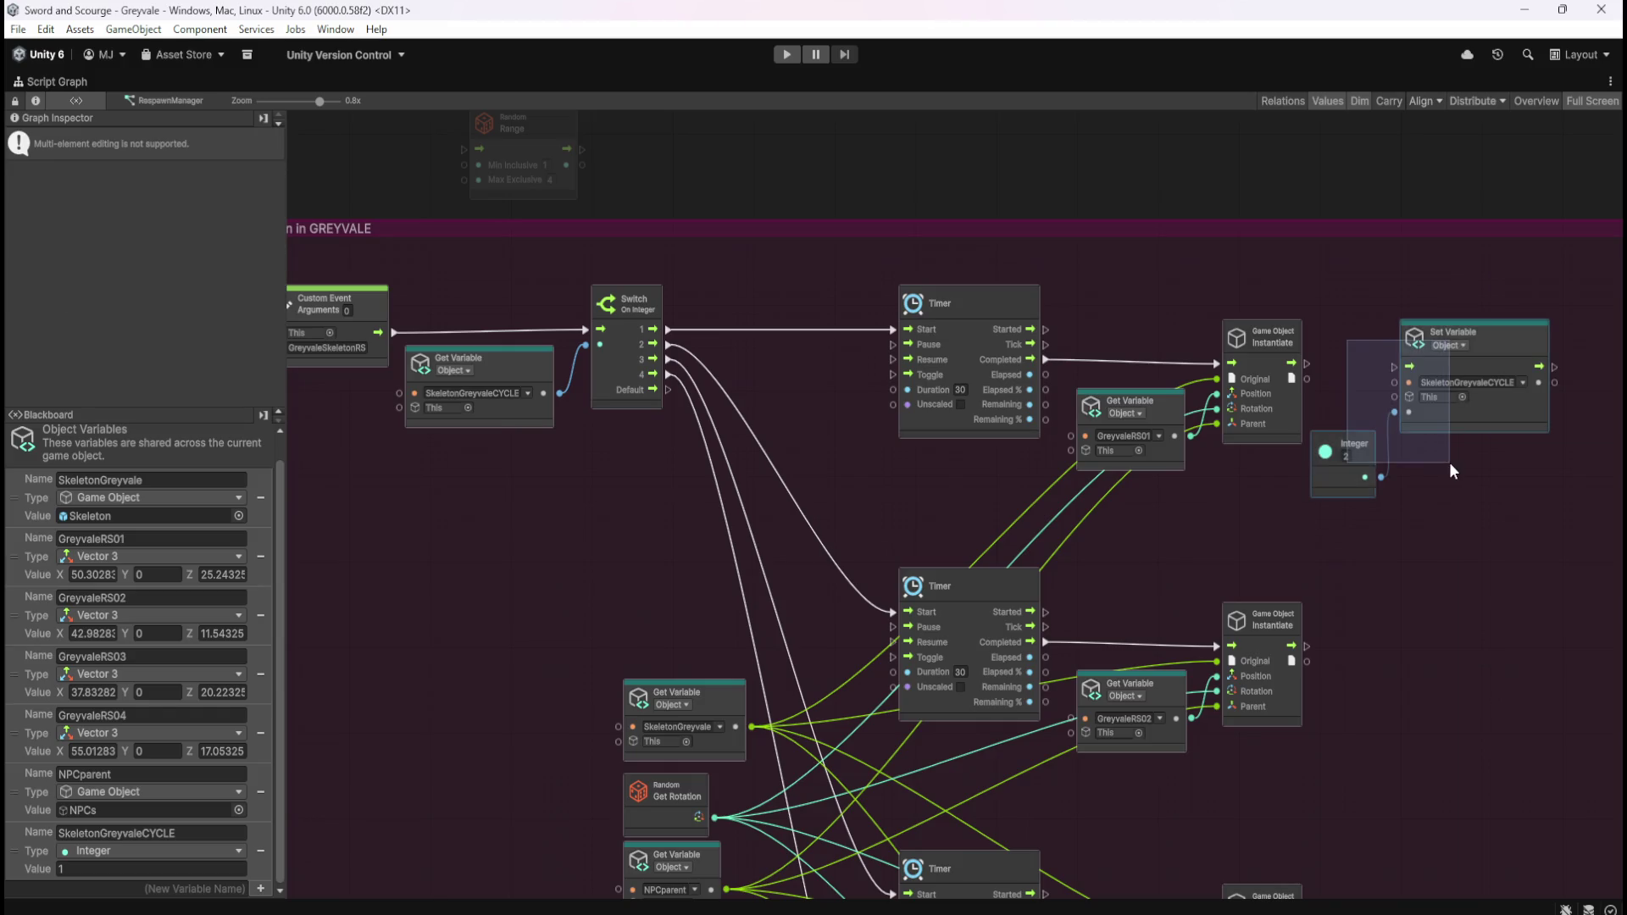
Step: Wire the first Instantiate's output into the SkeletonGreyvaleCYCLE Set Variable fed by Integer 2
left_click_drag(1483, 408, 1494, 399)
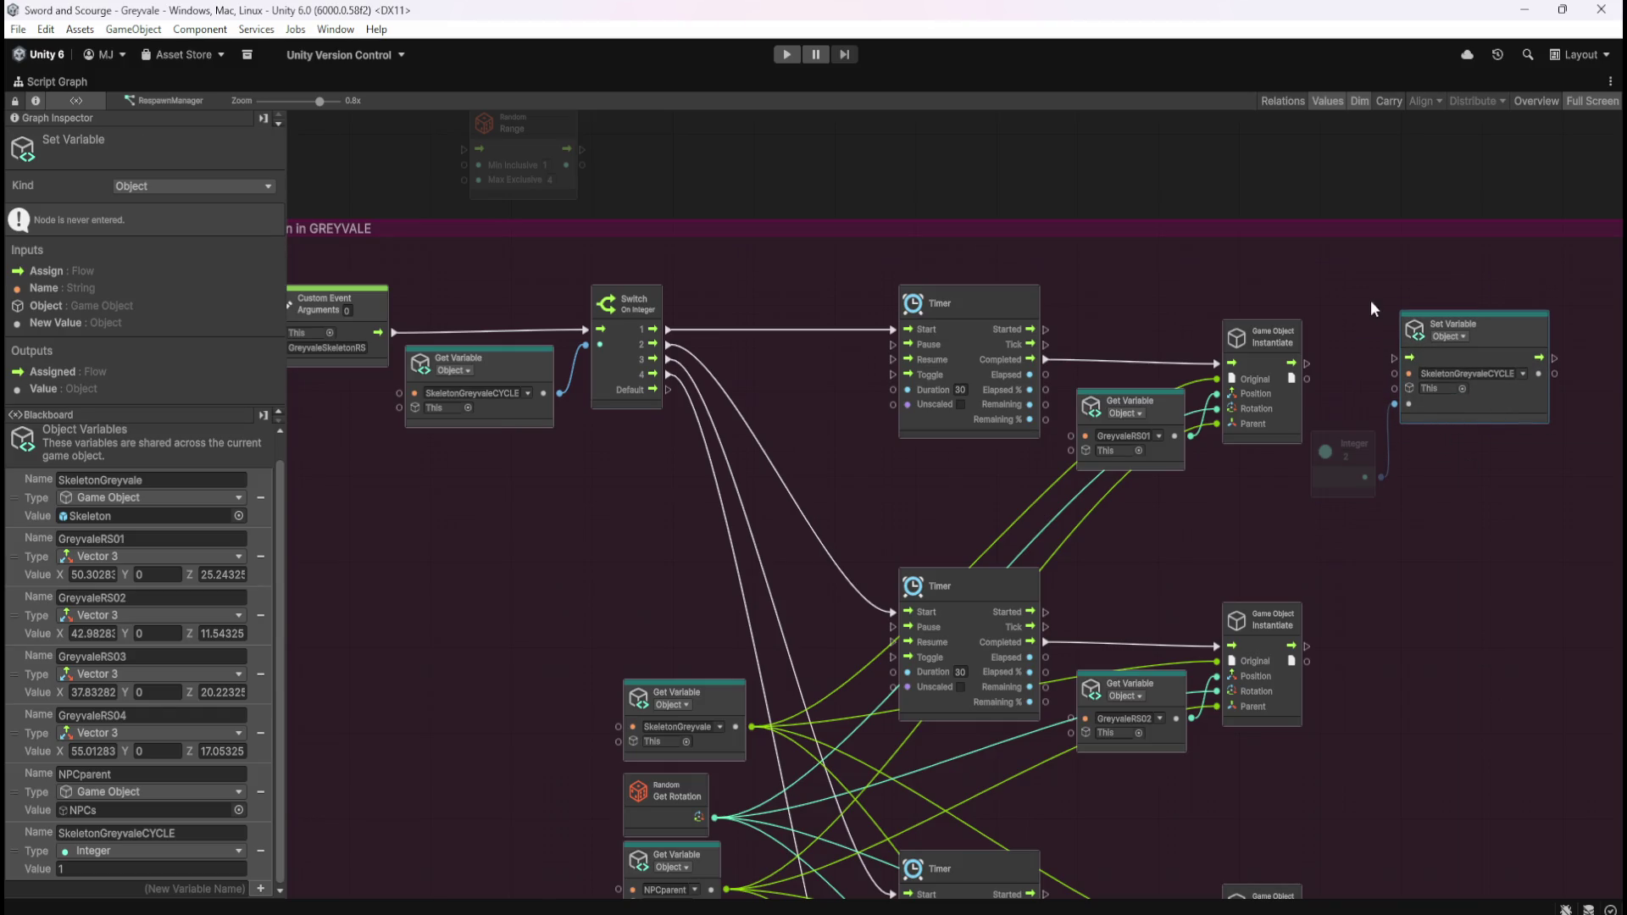
left_click_drag(1371, 298, 1483, 414)
left_click_drag(1306, 364, 1394, 358)
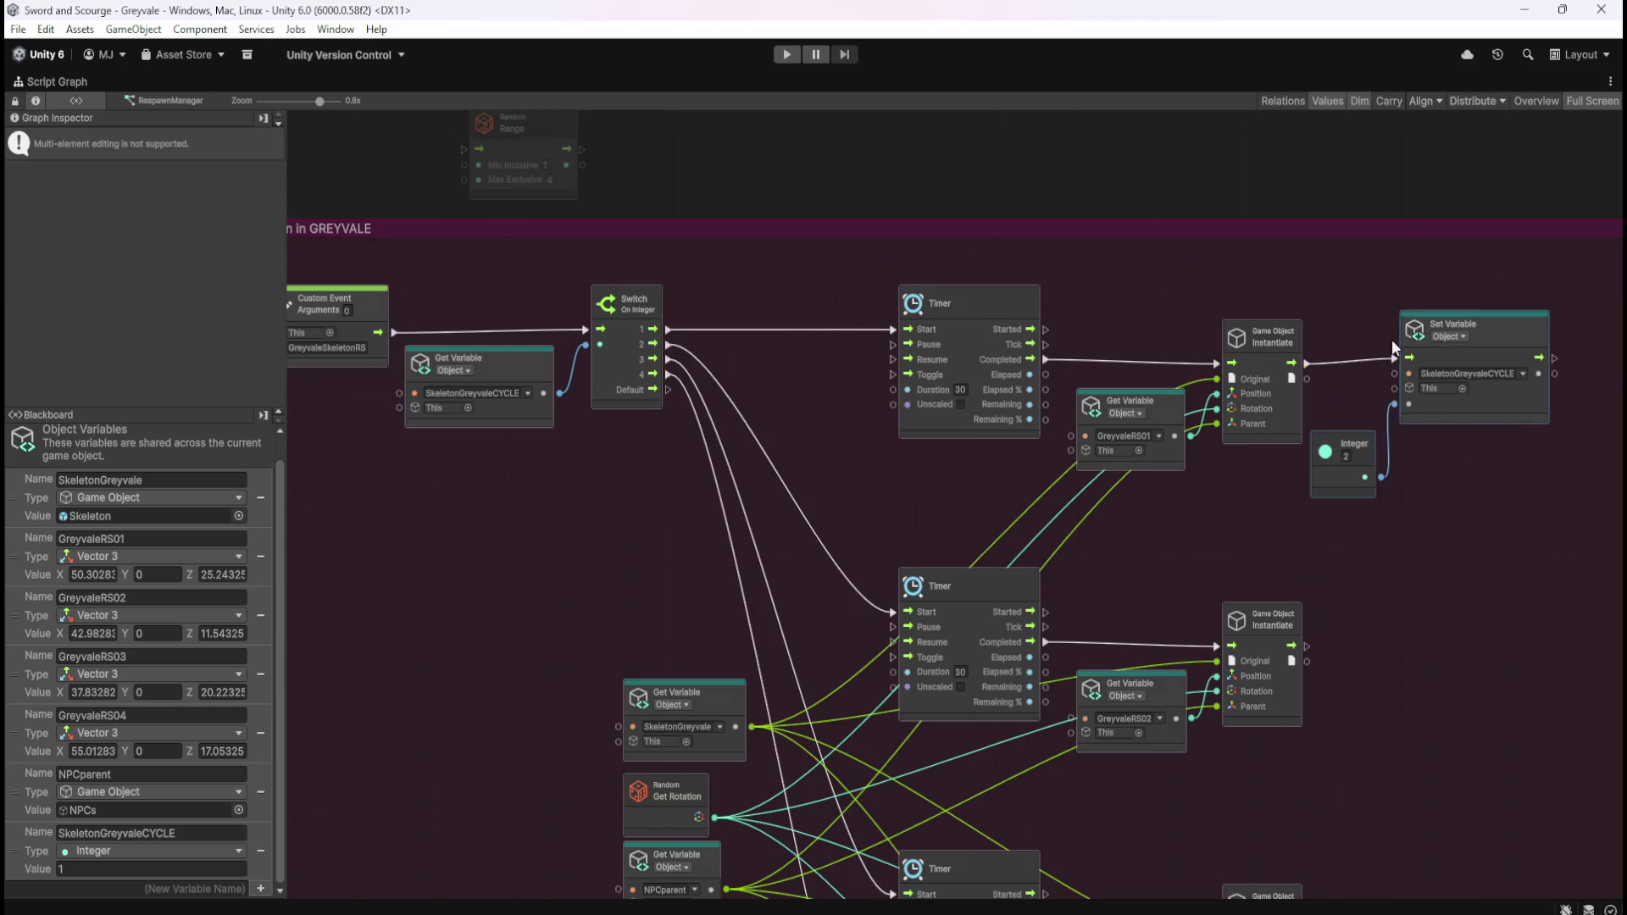
left_click_drag(1493, 406, 1513, 413)
left_click(1481, 525)
mouse_move(1482, 526)
left_mouse_down()
mouse_move(1365, 486)
mouse_move(1460, 472)
left_mouse_up()
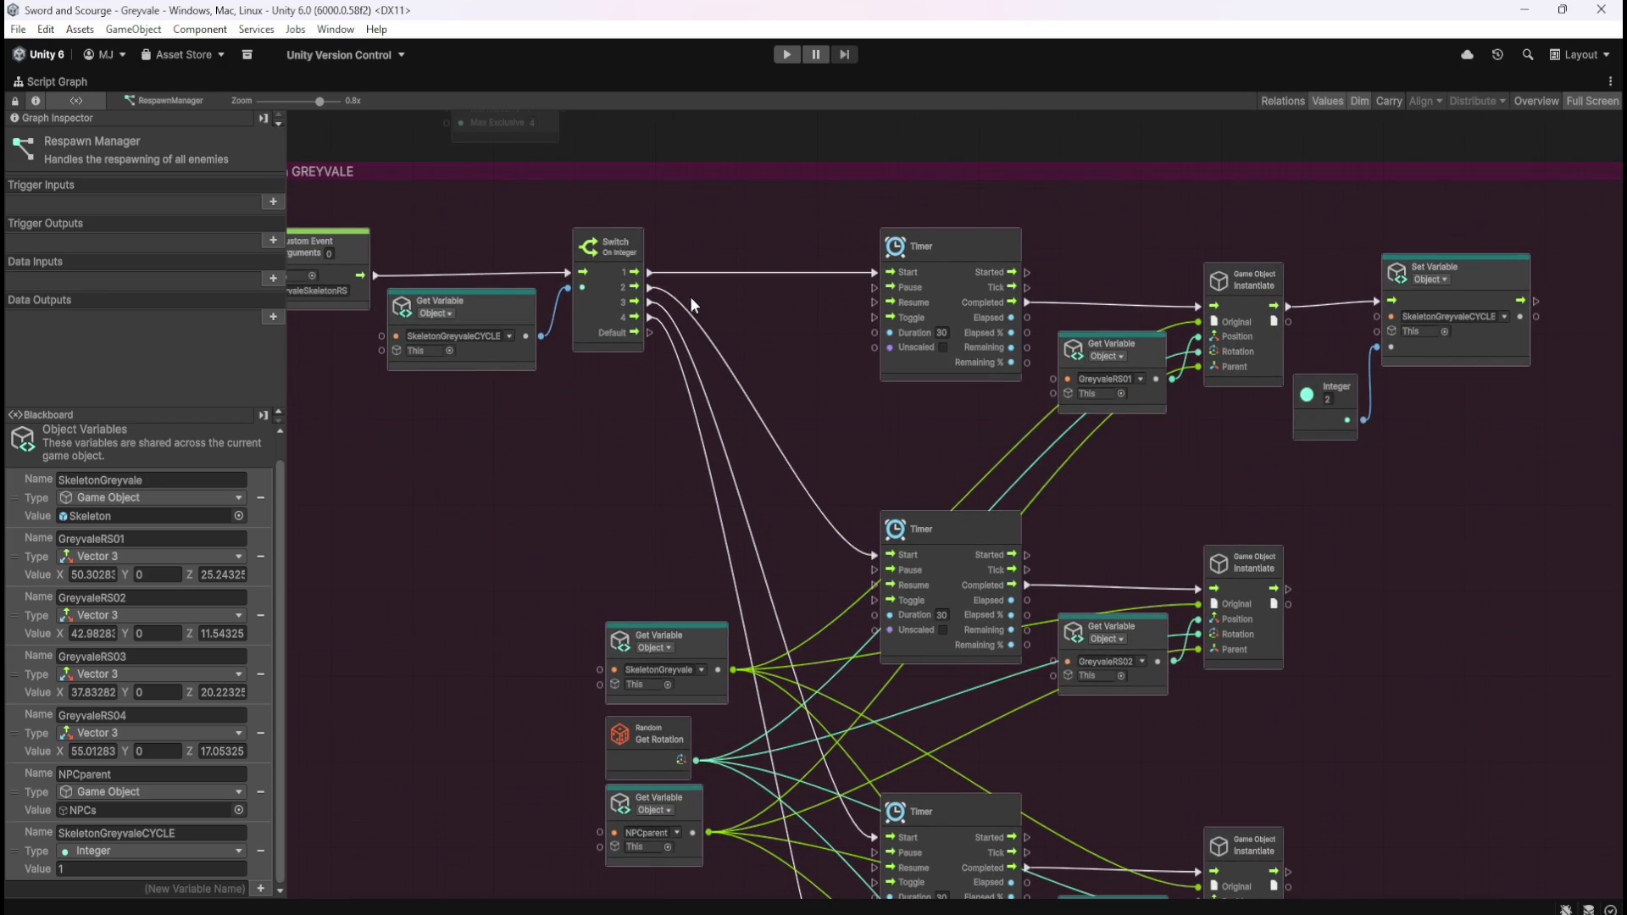
left_click_drag(1341, 490, 1097, 396)
Step: Duplicate the Set Variable and Integer pair, wire it after the second Instantiate, and set Integer to 3
left_click_drag(1076, 165, 1315, 390)
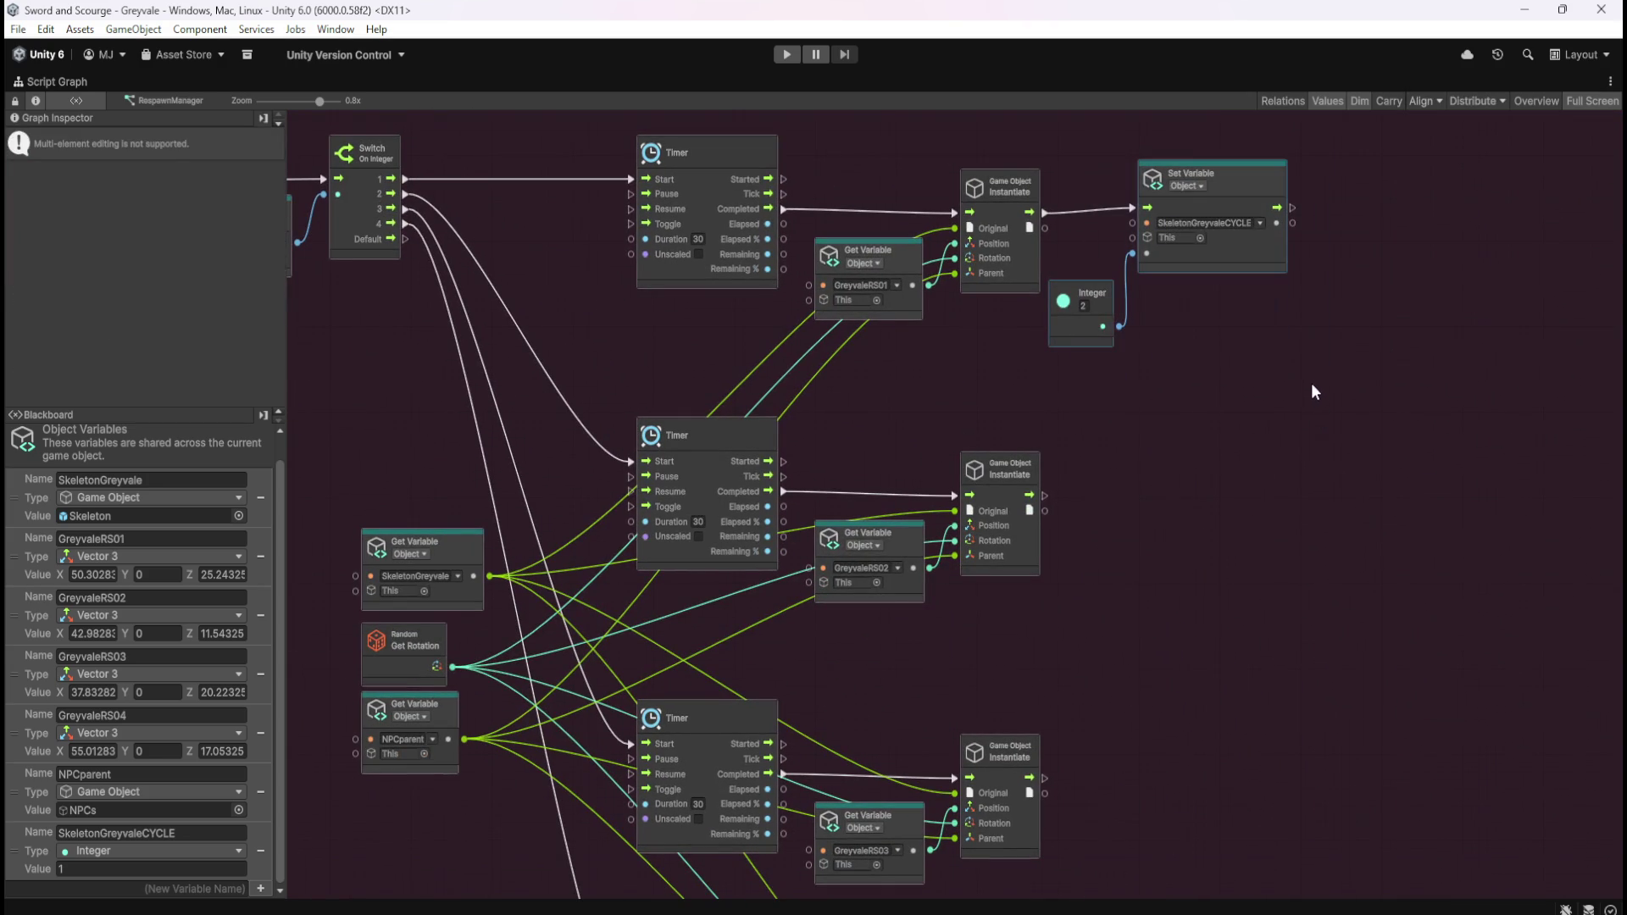
key("ctrl+d")
left_click_drag(1025, 506, 1238, 545)
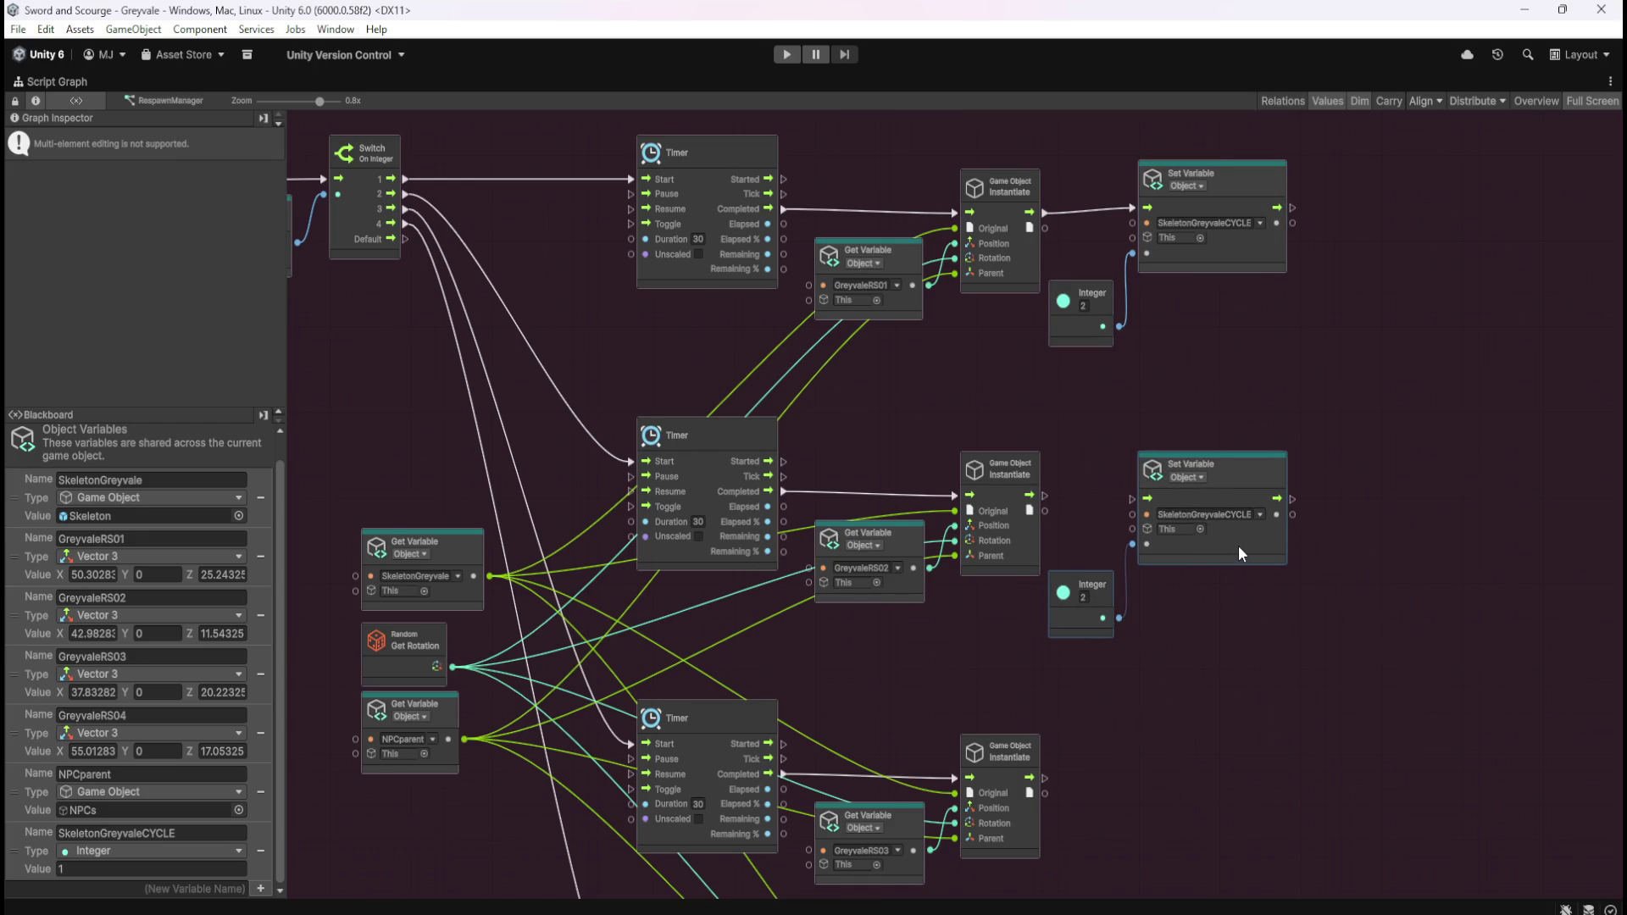
left_click_drag(1045, 496, 1133, 499)
type("3")
left_click(1314, 739)
left_click_drag(1300, 729, 1106, 467)
left_click_drag(1238, 547, 1238, 541)
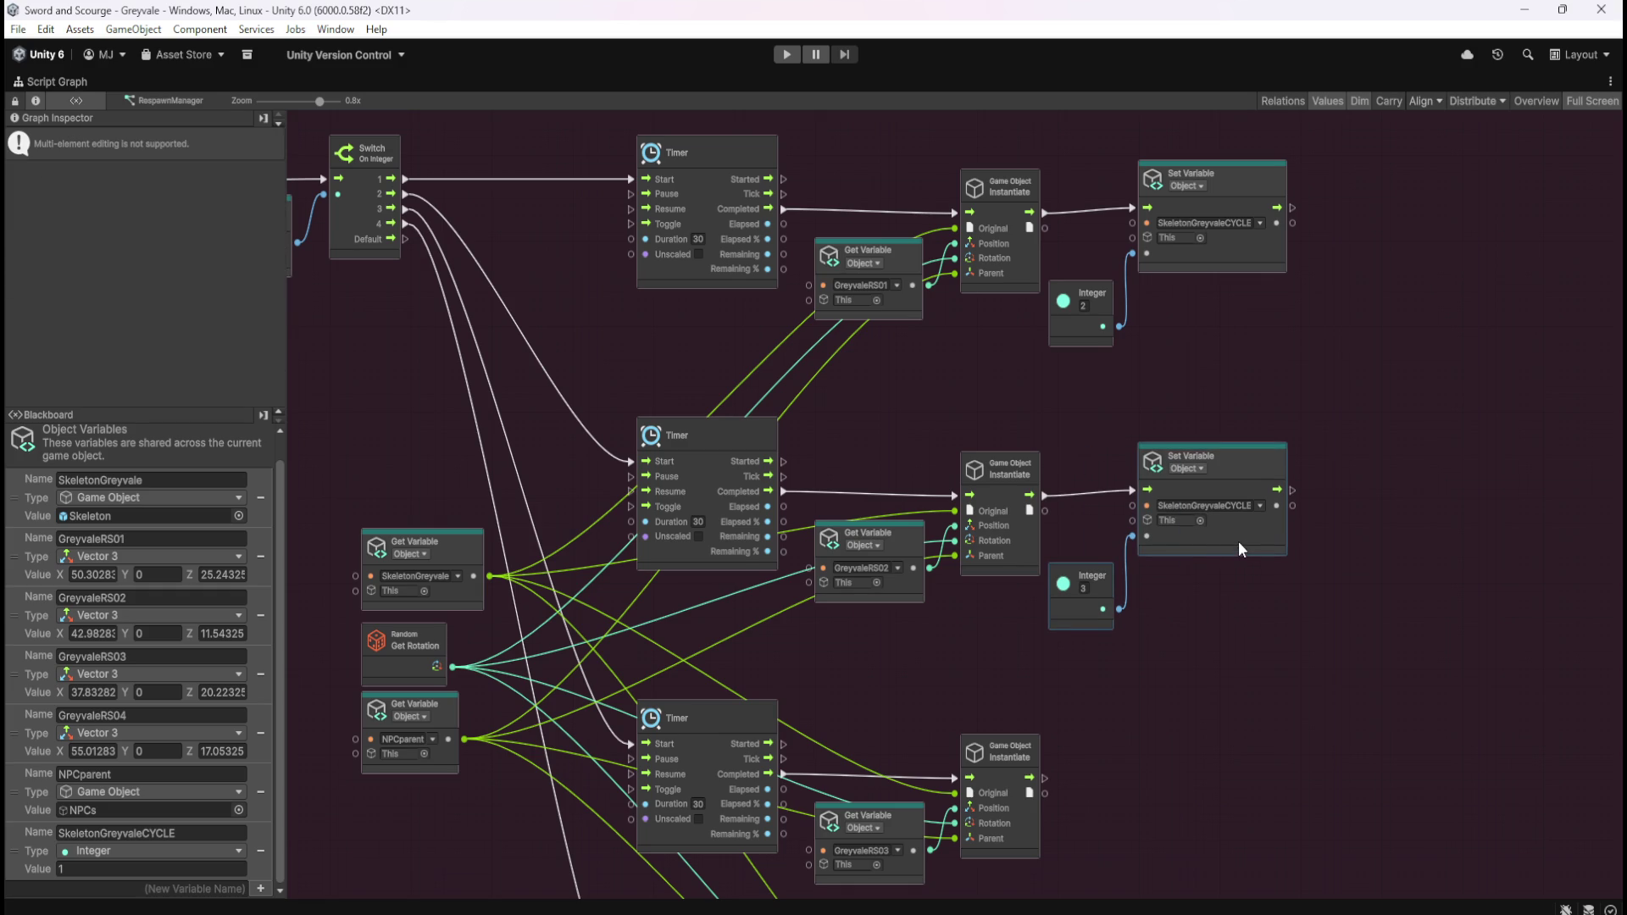
Step: Place a copy of the Set Variable and Integer 3 pair beside the third Instantiate node
left_click(1224, 679)
scroll(1226, 687, "down", 5)
left_click_drag(1053, 211, 1224, 407)
mouse_move(1187, 274)
left_mouse_down()
mouse_move(1003, 477)
mouse_move(1212, 602)
mouse_move(1178, 573)
mouse_move(1180, 597)
mouse_move(1195, 578)
left_mouse_up()
Step: Connect the third Instantiate to its Set Variable and change that Integer to 4
left_click_drag(1012, 544, 1100, 539)
left_click(1056, 639)
type("4")
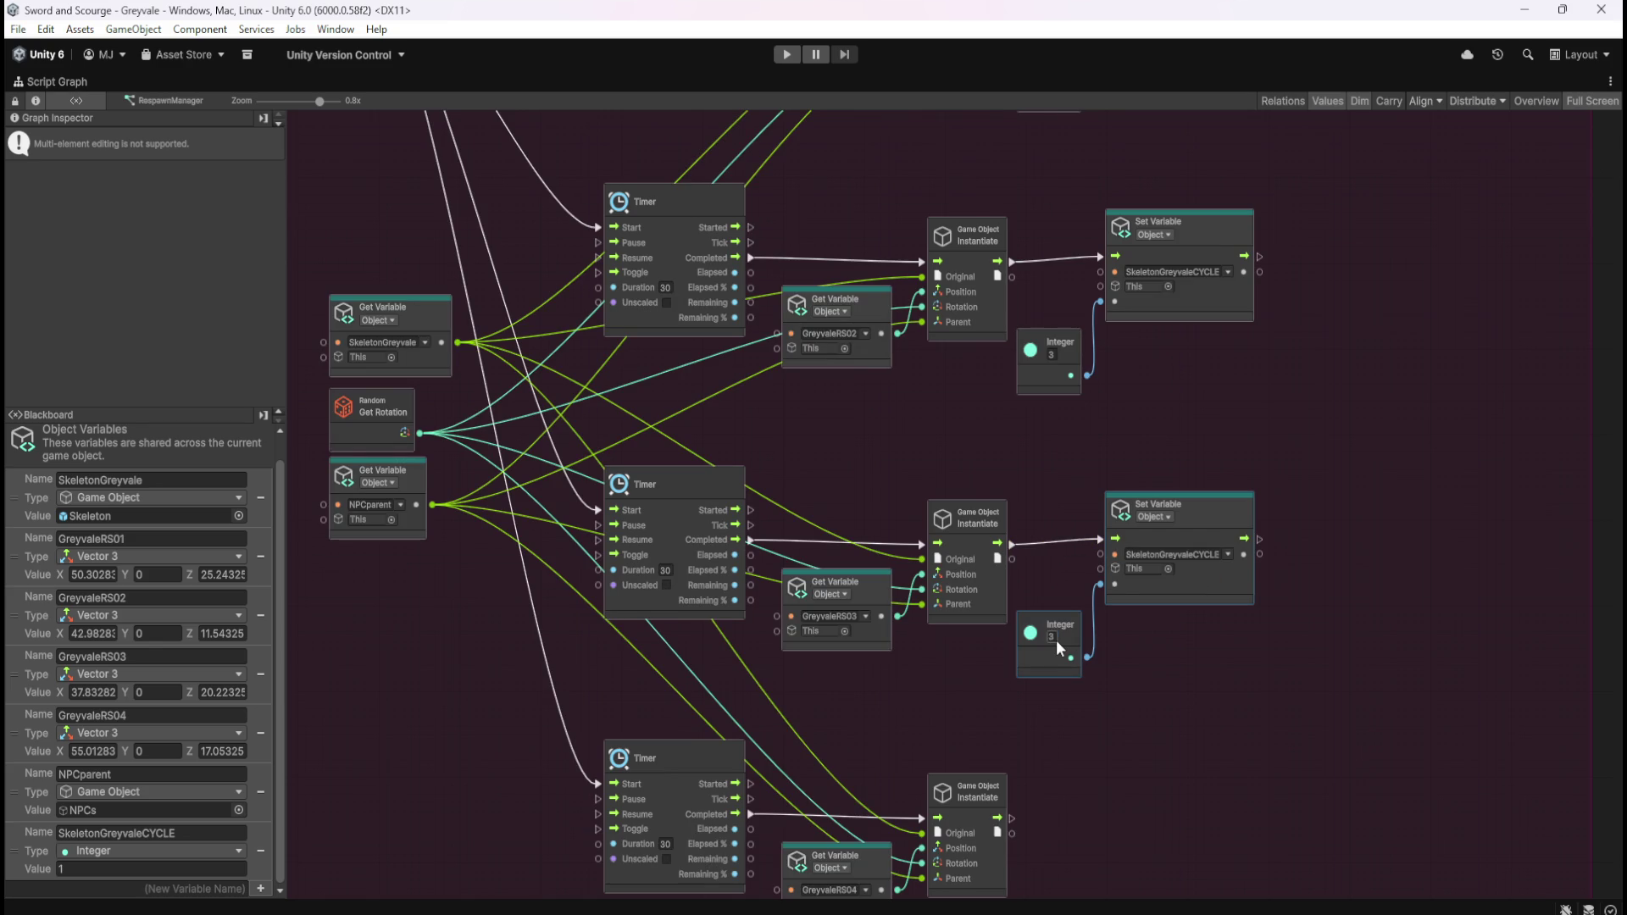
left_click(1175, 727)
left_click_drag(1082, 761, 1254, 713)
mouse_move(963, 509)
left_mouse_down()
mouse_move(1206, 795)
mouse_move(959, 468)
left_mouse_up()
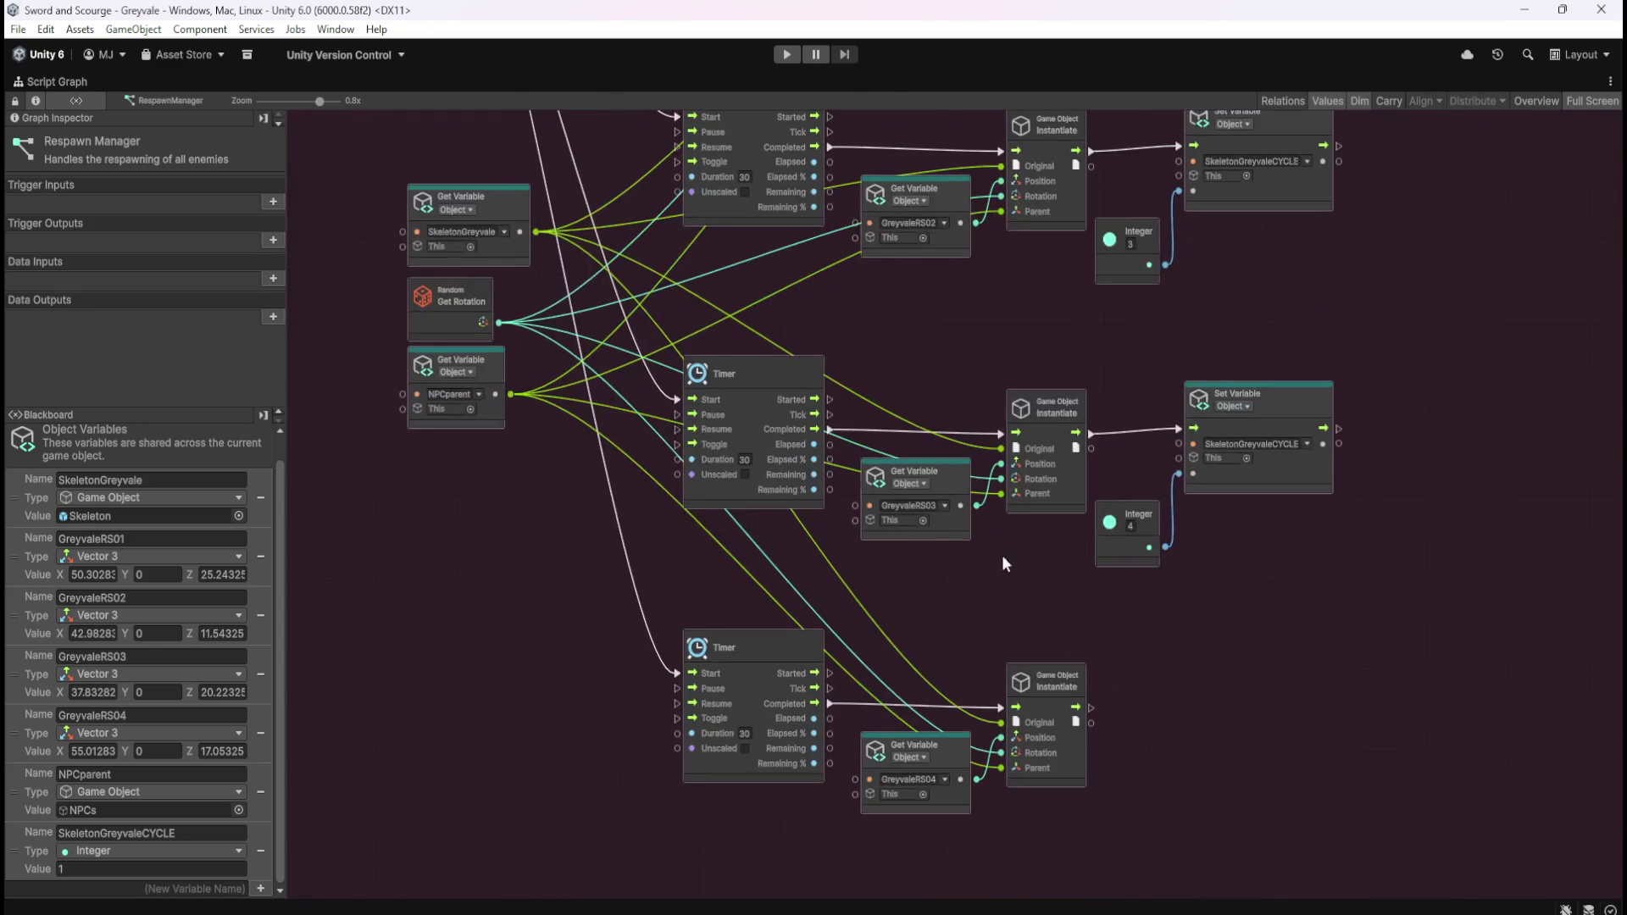
Step: Duplicate the pair, wire it after the fourth Instantiate, and set its Integer to 1
left_click_drag(1106, 348, 1366, 543)
key("ctrl+d")
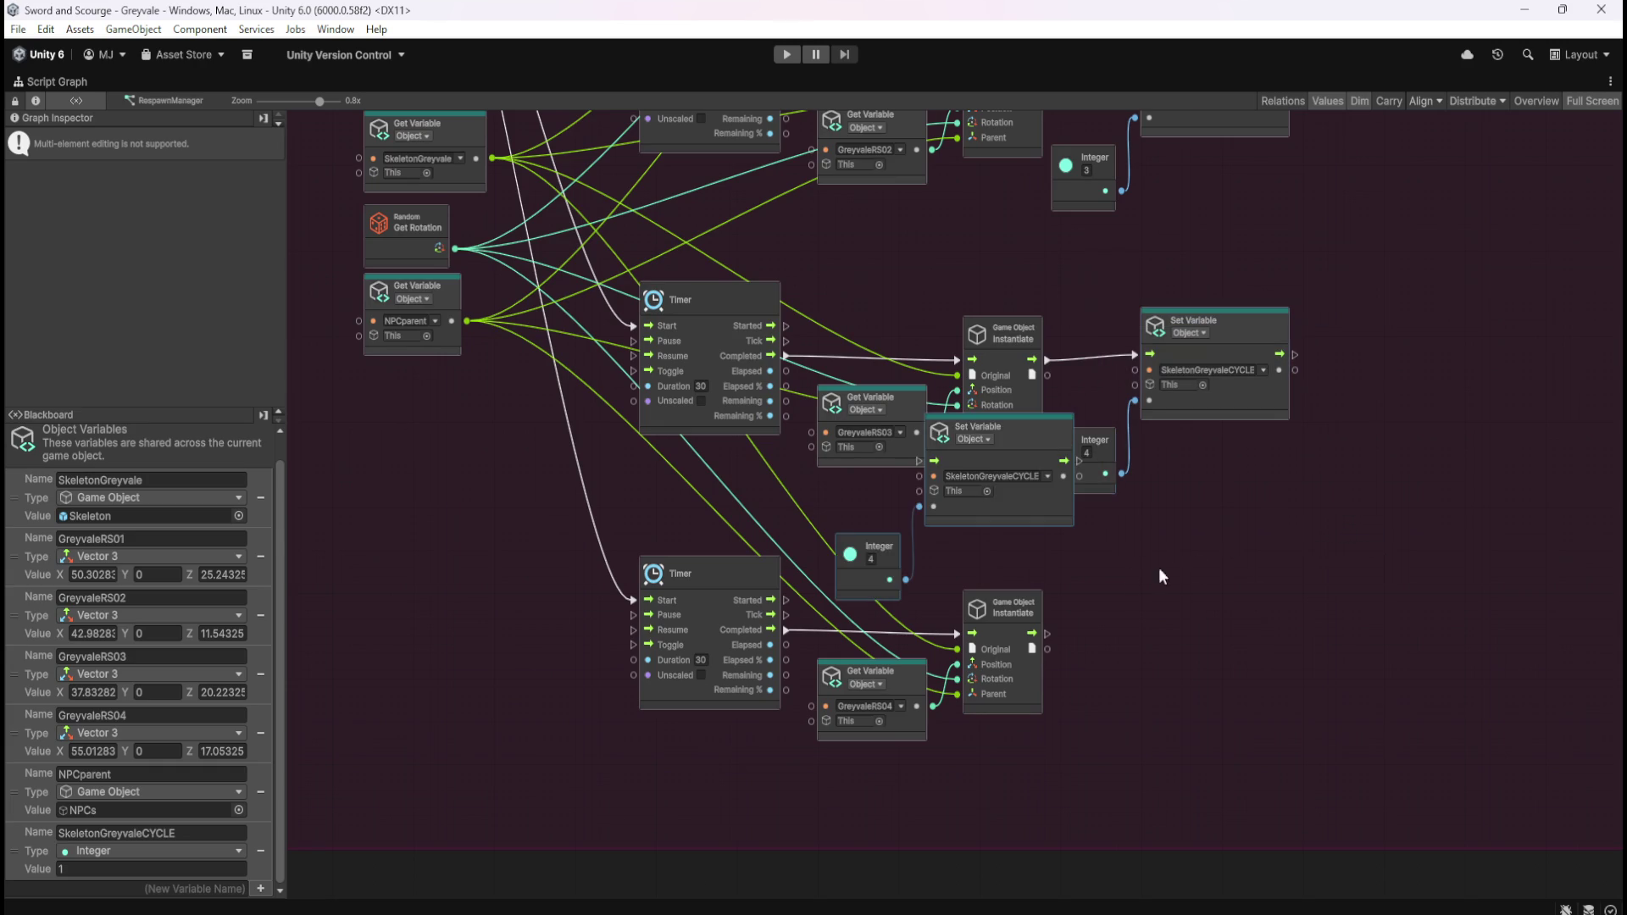
mouse_move(1044, 507)
left_mouse_down()
mouse_move(1244, 710)
mouse_move(1264, 674)
left_mouse_up()
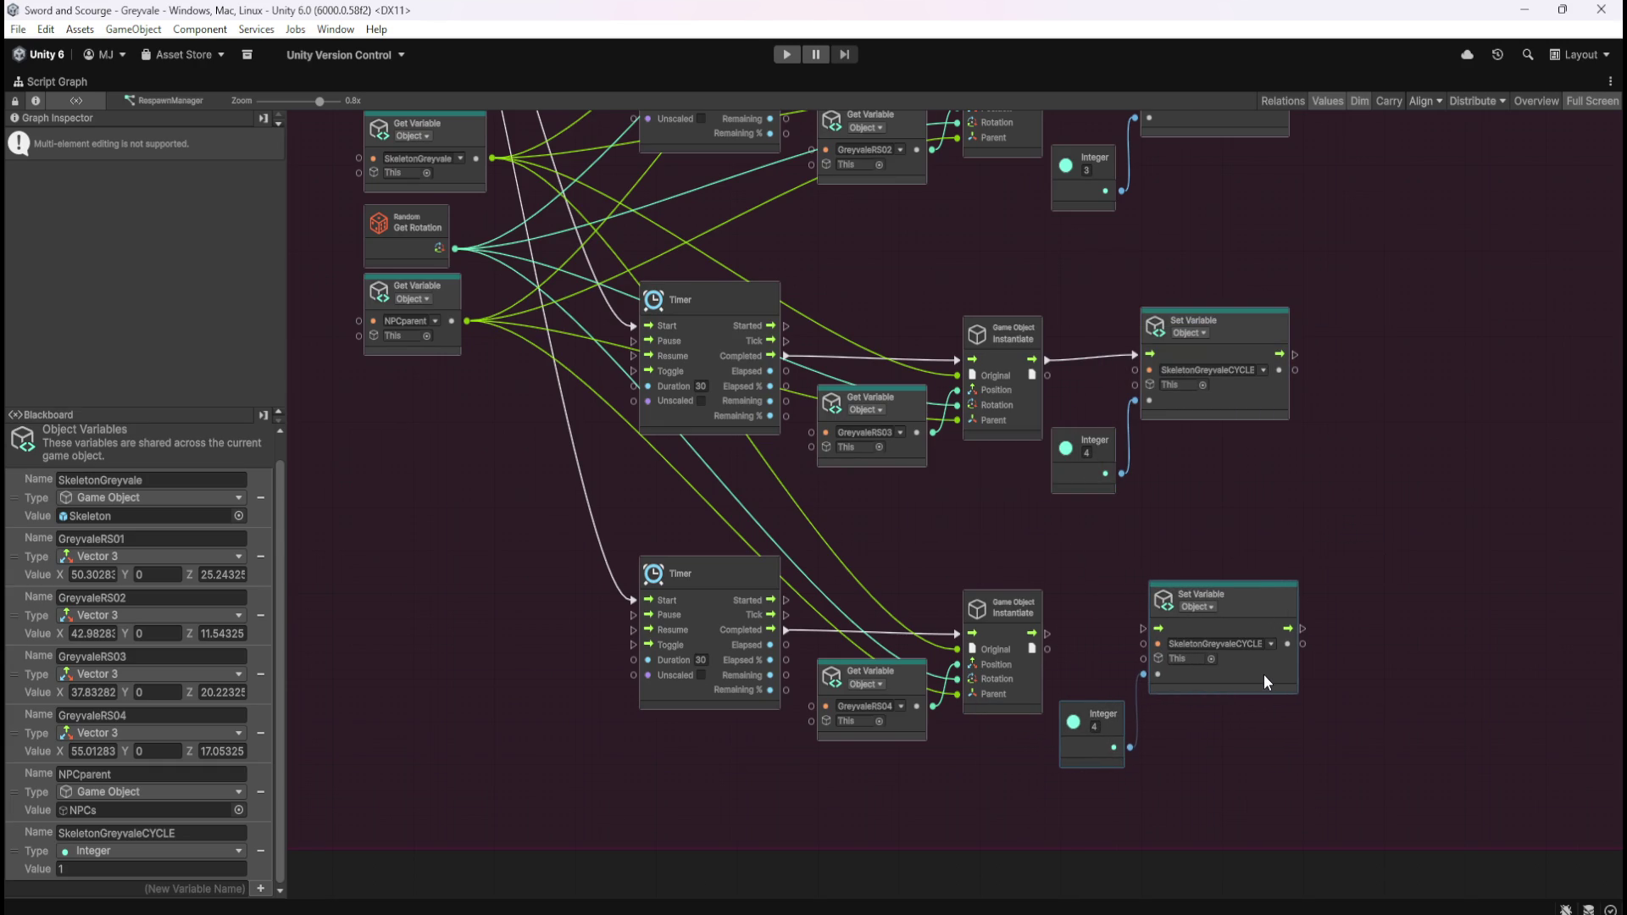
left_click_drag(1047, 633, 1143, 629)
double_click(1094, 727)
type("1")
left_click(1312, 547)
scroll(1253, 729, "down", 1)
scroll(1363, 350, "up", 5)
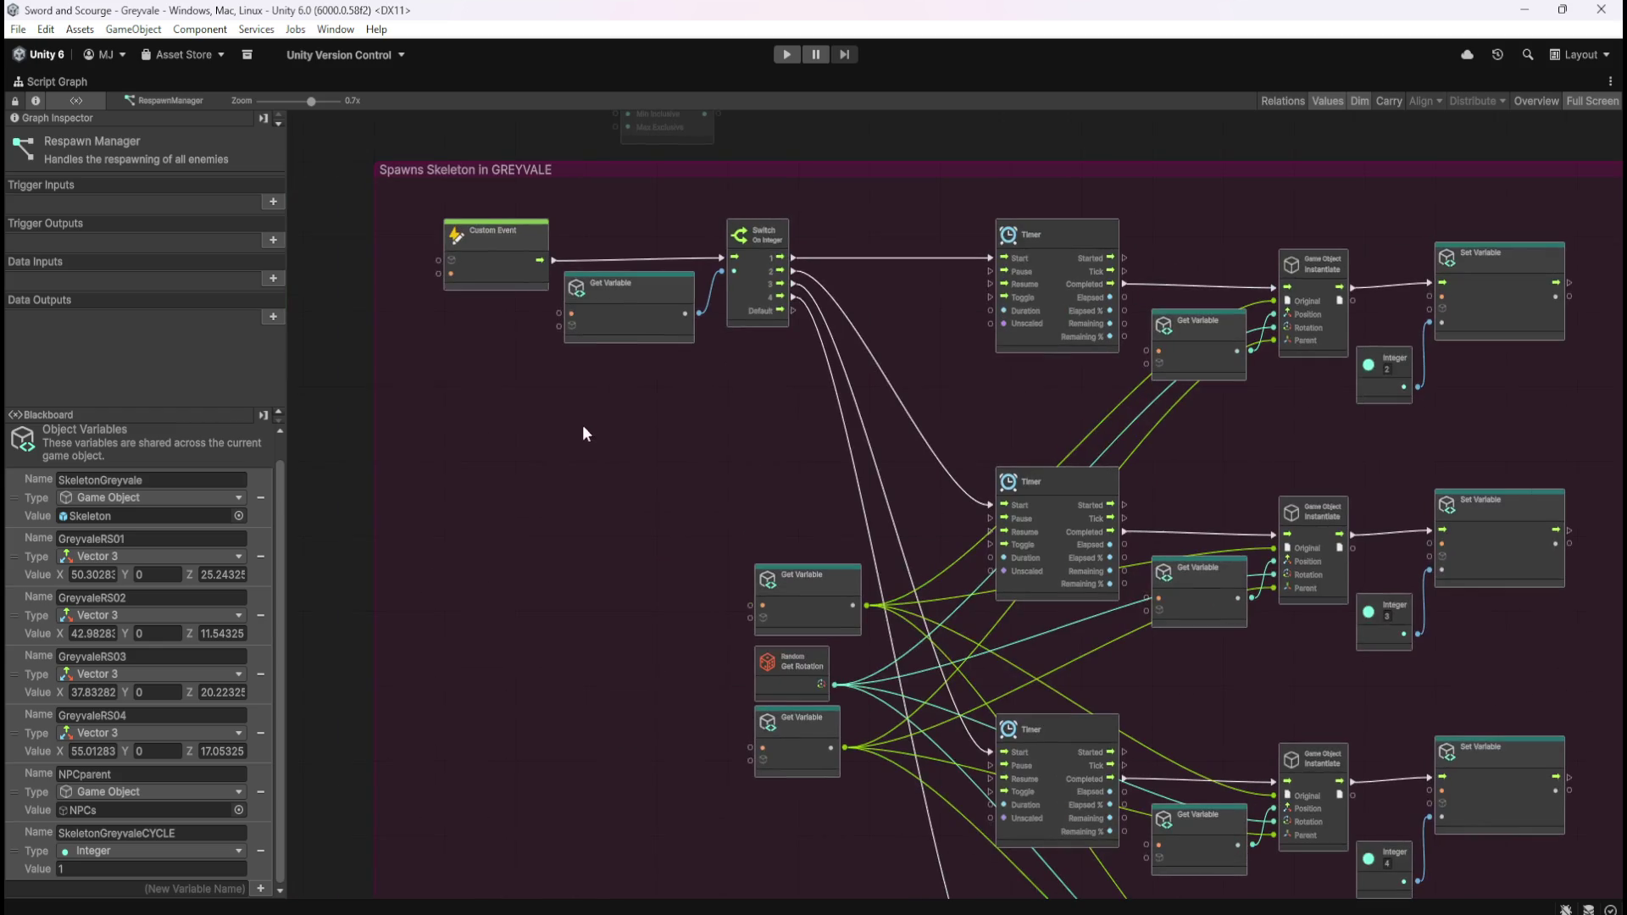
scroll(768, 341, "up", 1)
scroll(460, 276, "right", 2)
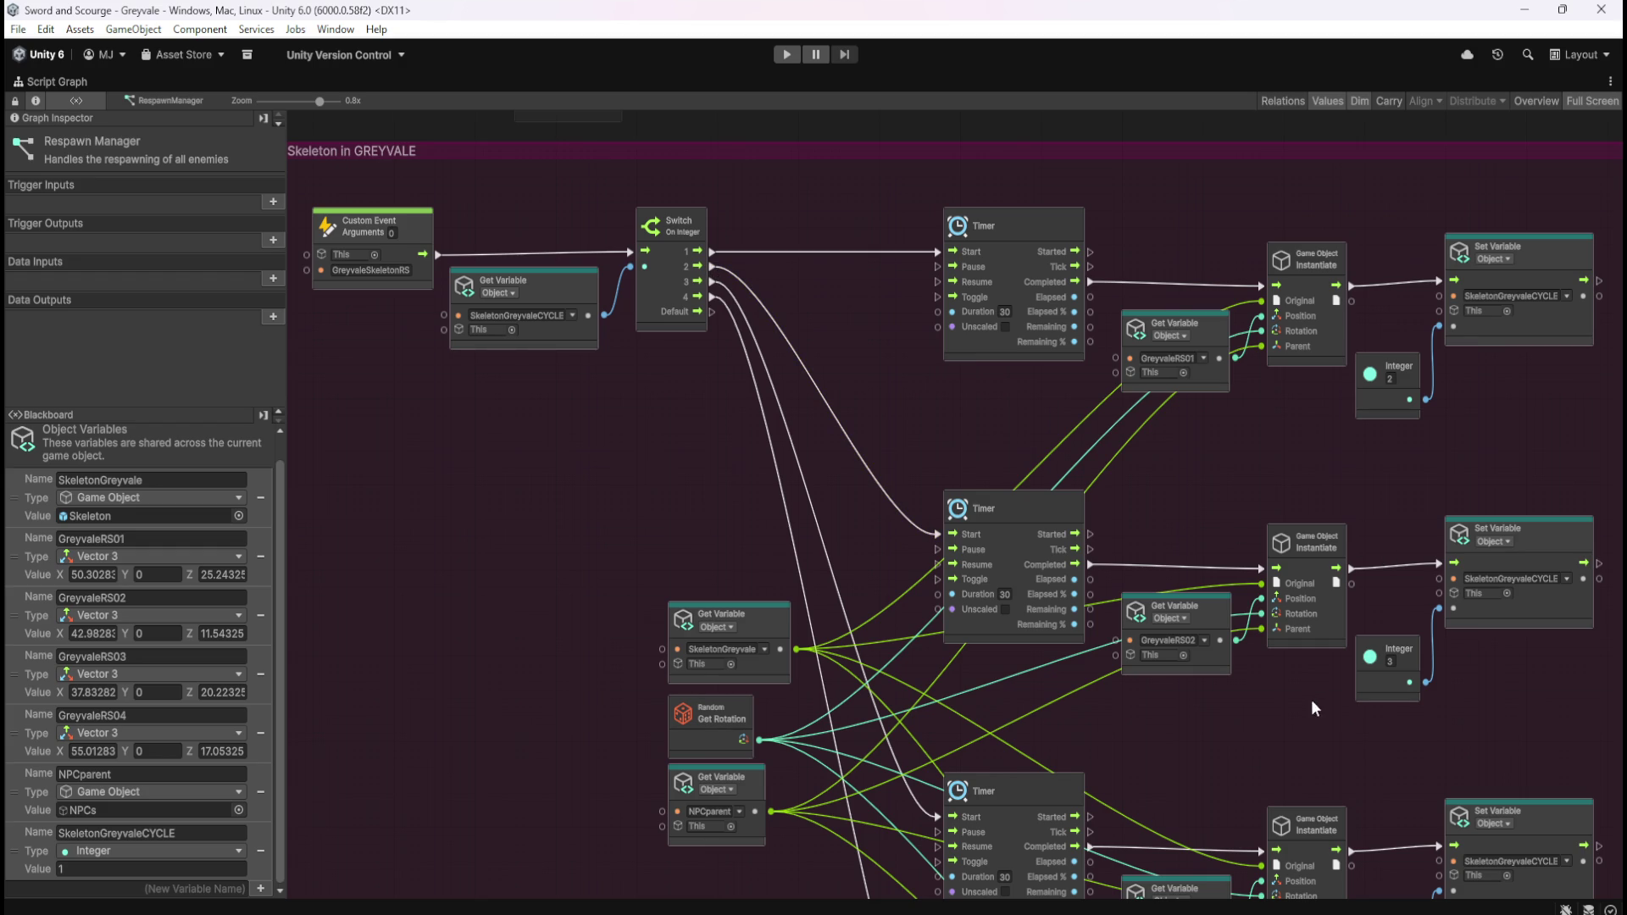
mouse_move(1251, 750)
left_mouse_down()
mouse_move(1172, 596)
mouse_move(1183, 563)
left_mouse_up()
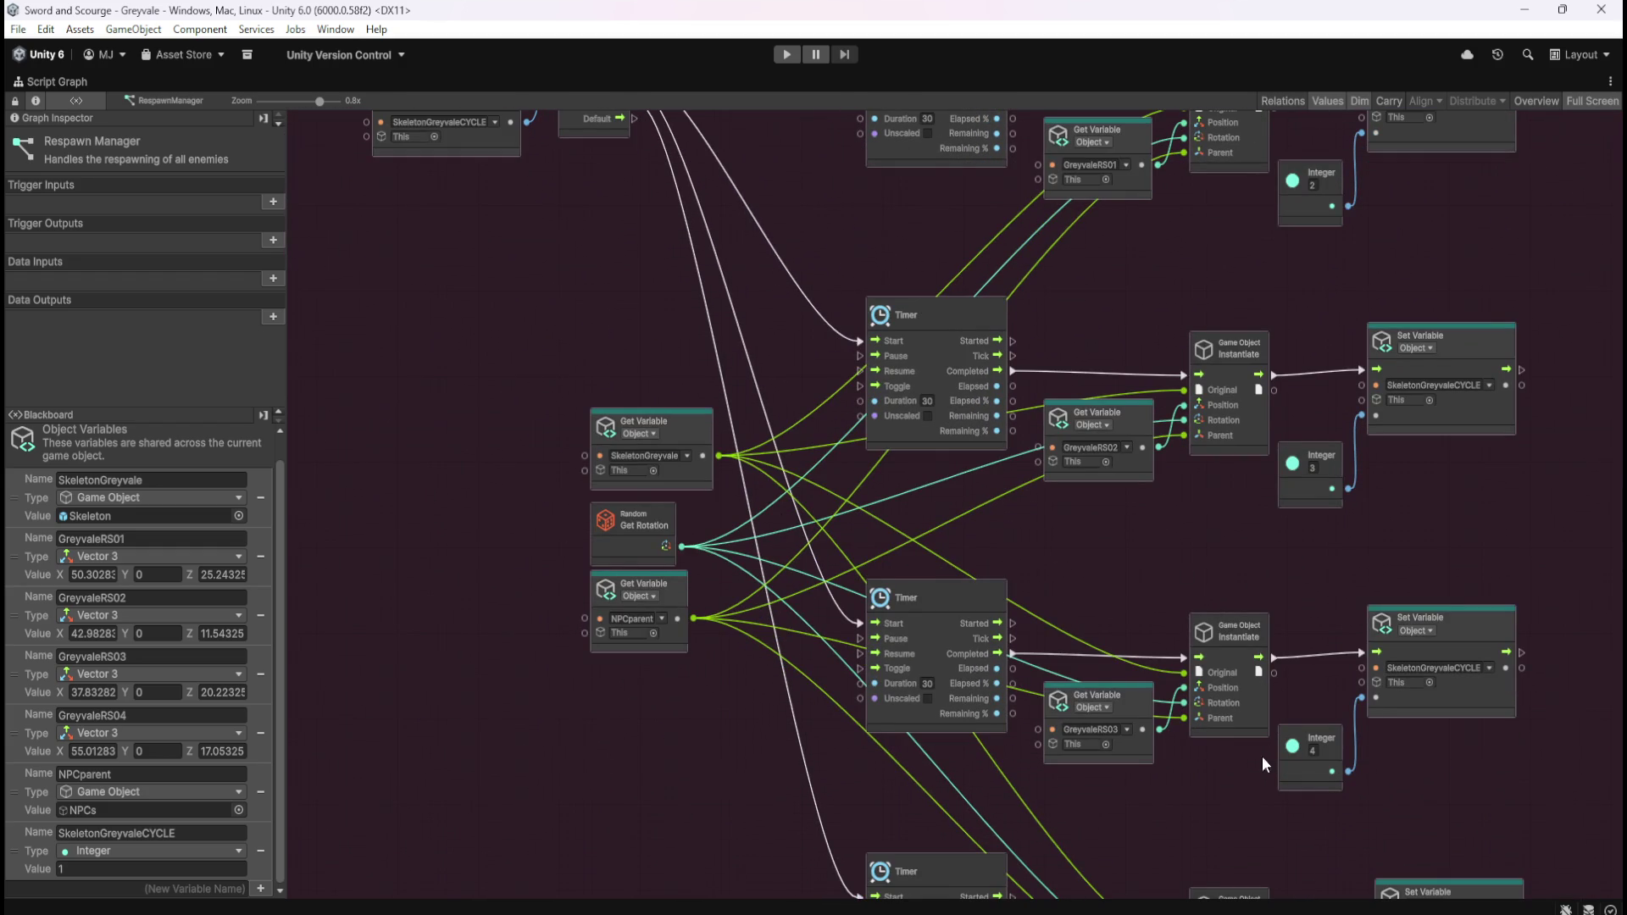
left_click_drag(1412, 805, 1283, 486)
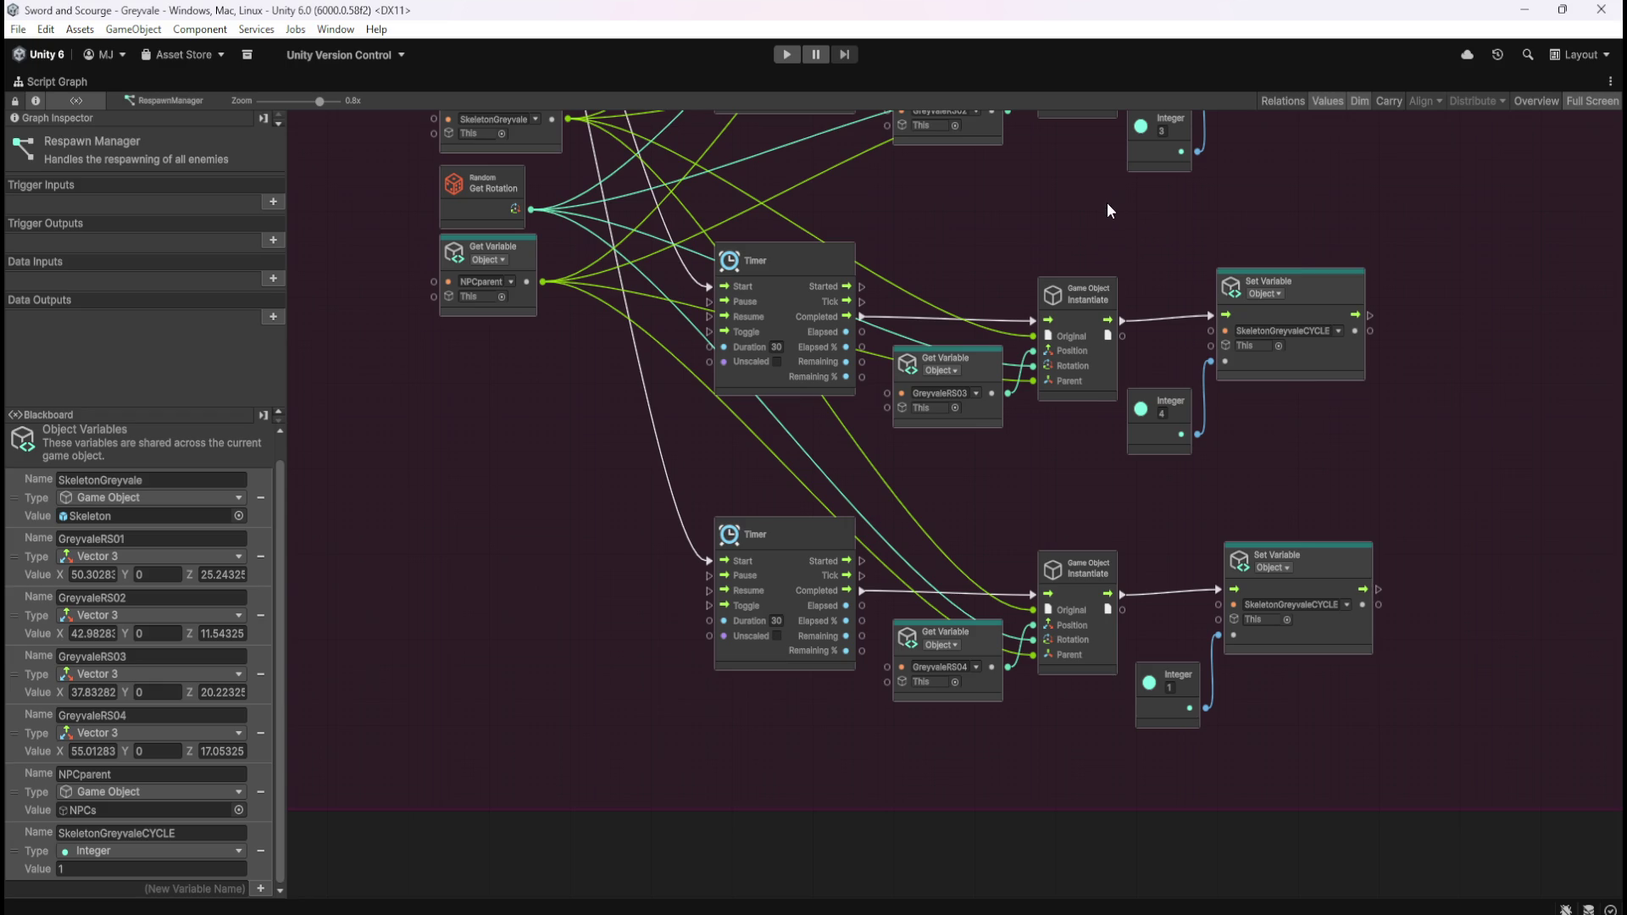
scroll(1089, 371, "down", 2)
Step: Delete the stray Random Range node above the GREYVALE group and restore the normal editor layout
scroll(1065, 338, "down", 2)
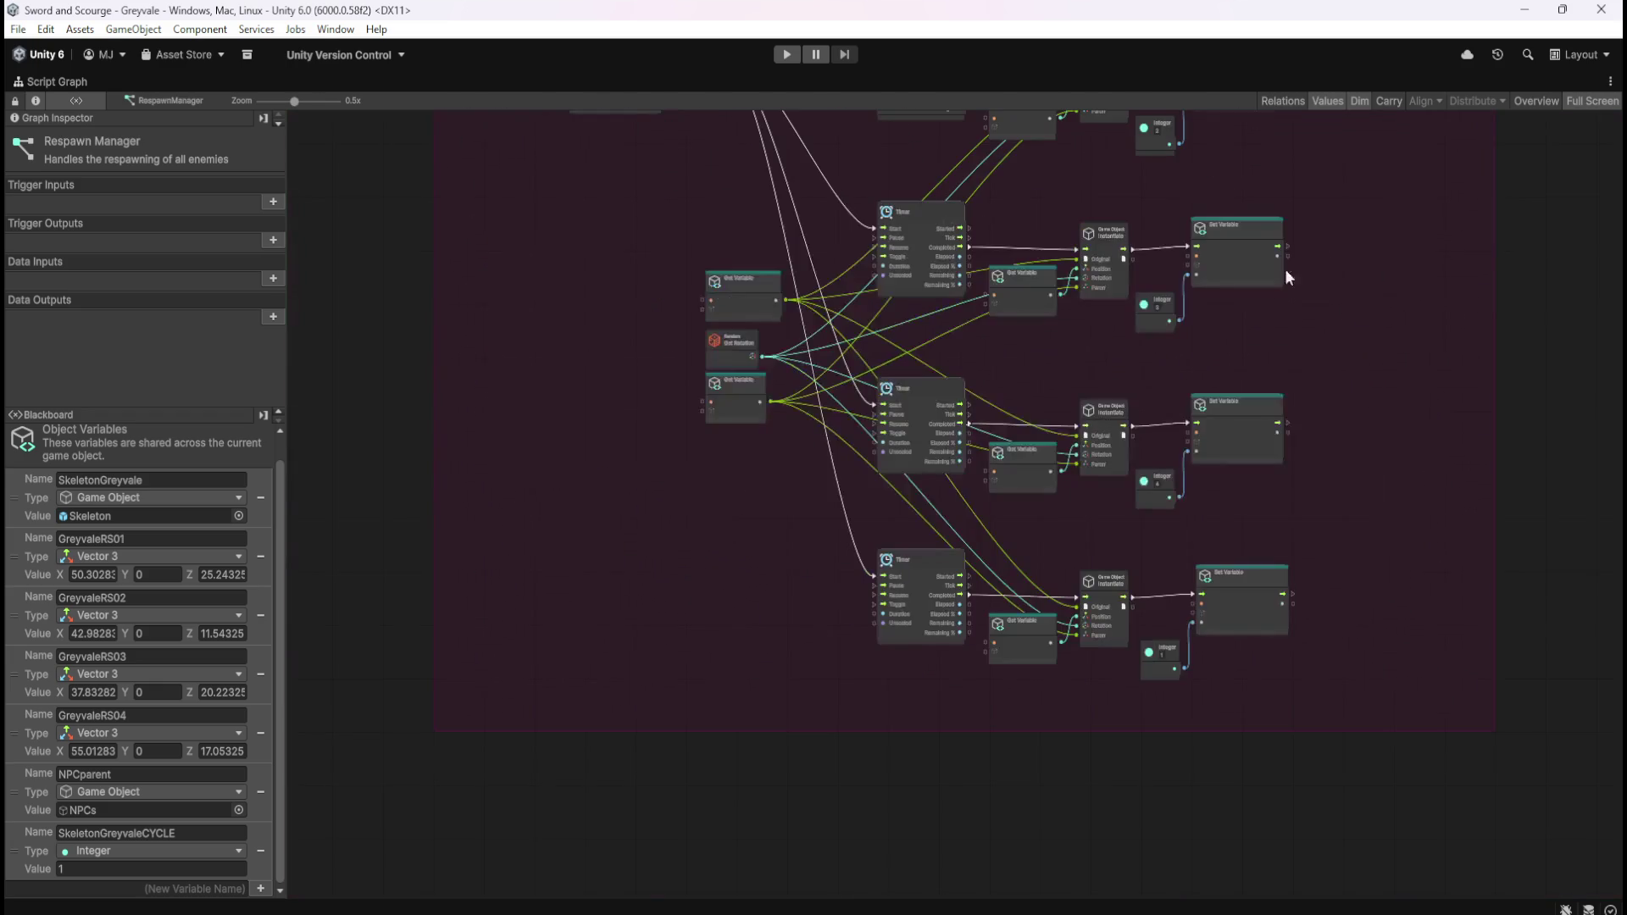
scroll(1440, 312, "up", 3)
left_click(1411, 356)
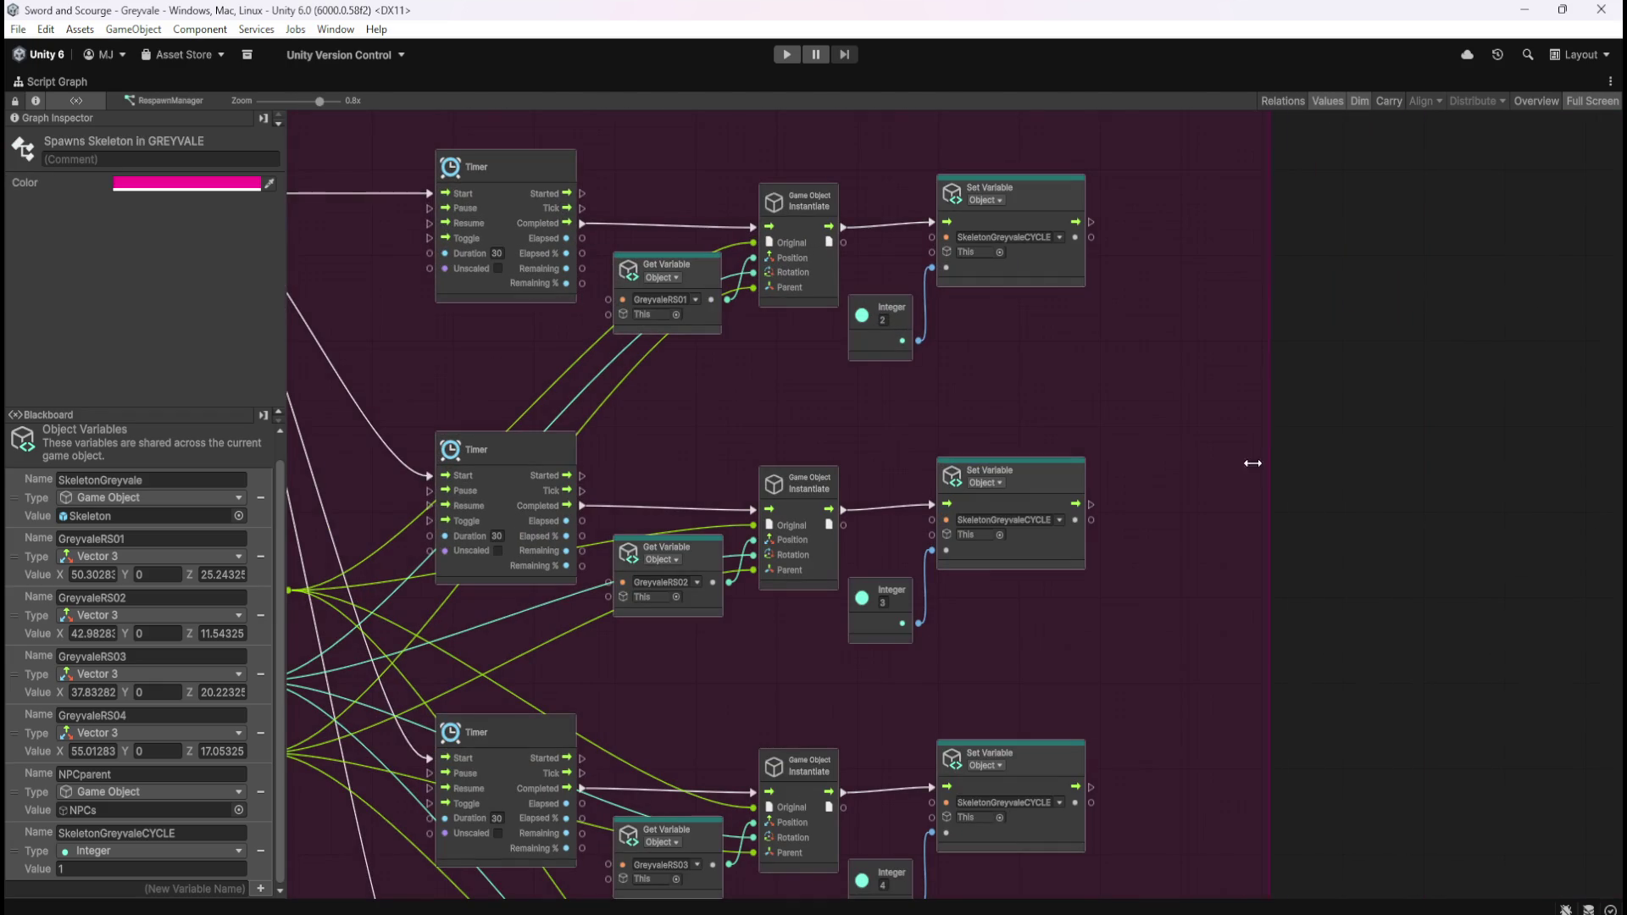
scroll(1304, 512, "down", 2)
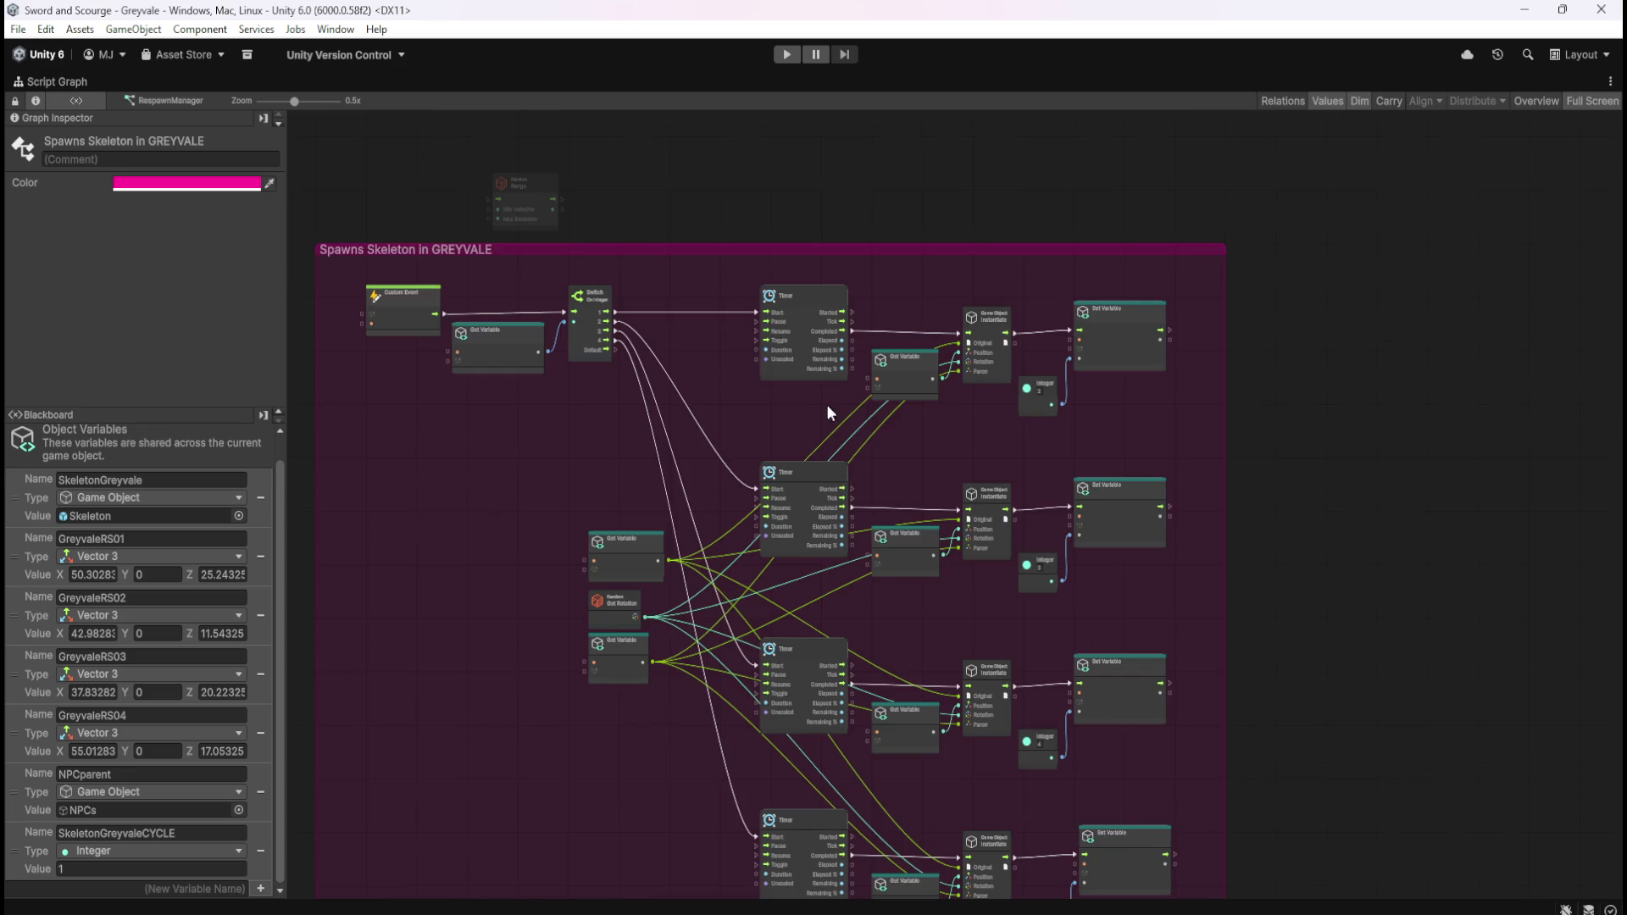
left_click_drag(654, 161, 528, 218)
key("Delete")
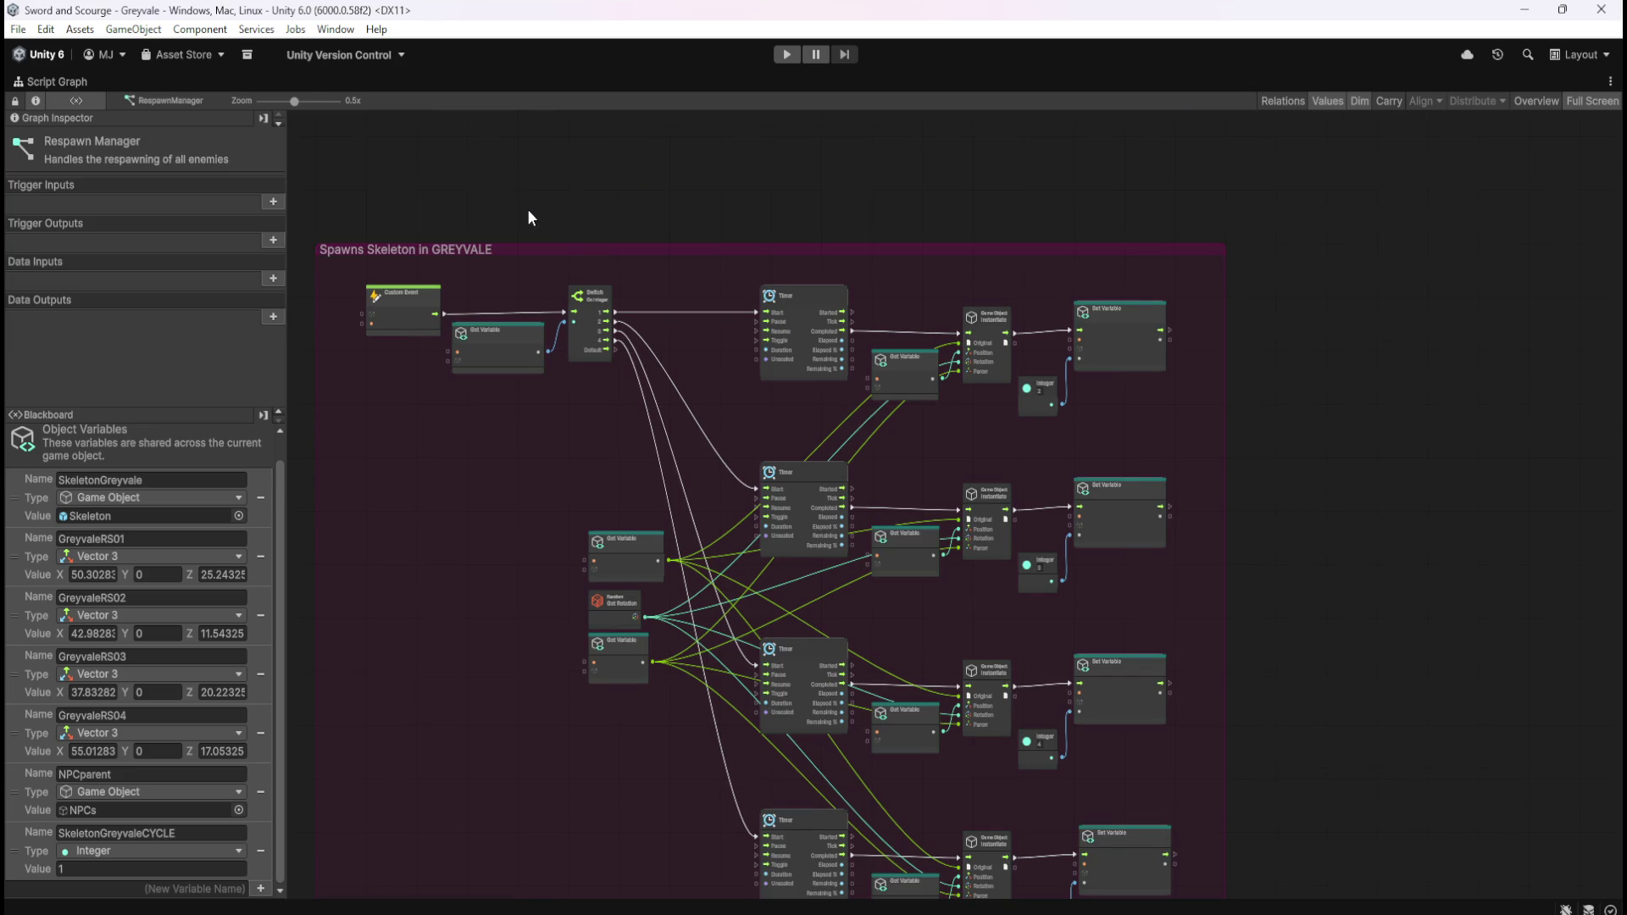
mouse_move(475, 556)
left_mouse_down()
mouse_move(552, 305)
mouse_move(662, 435)
left_mouse_up()
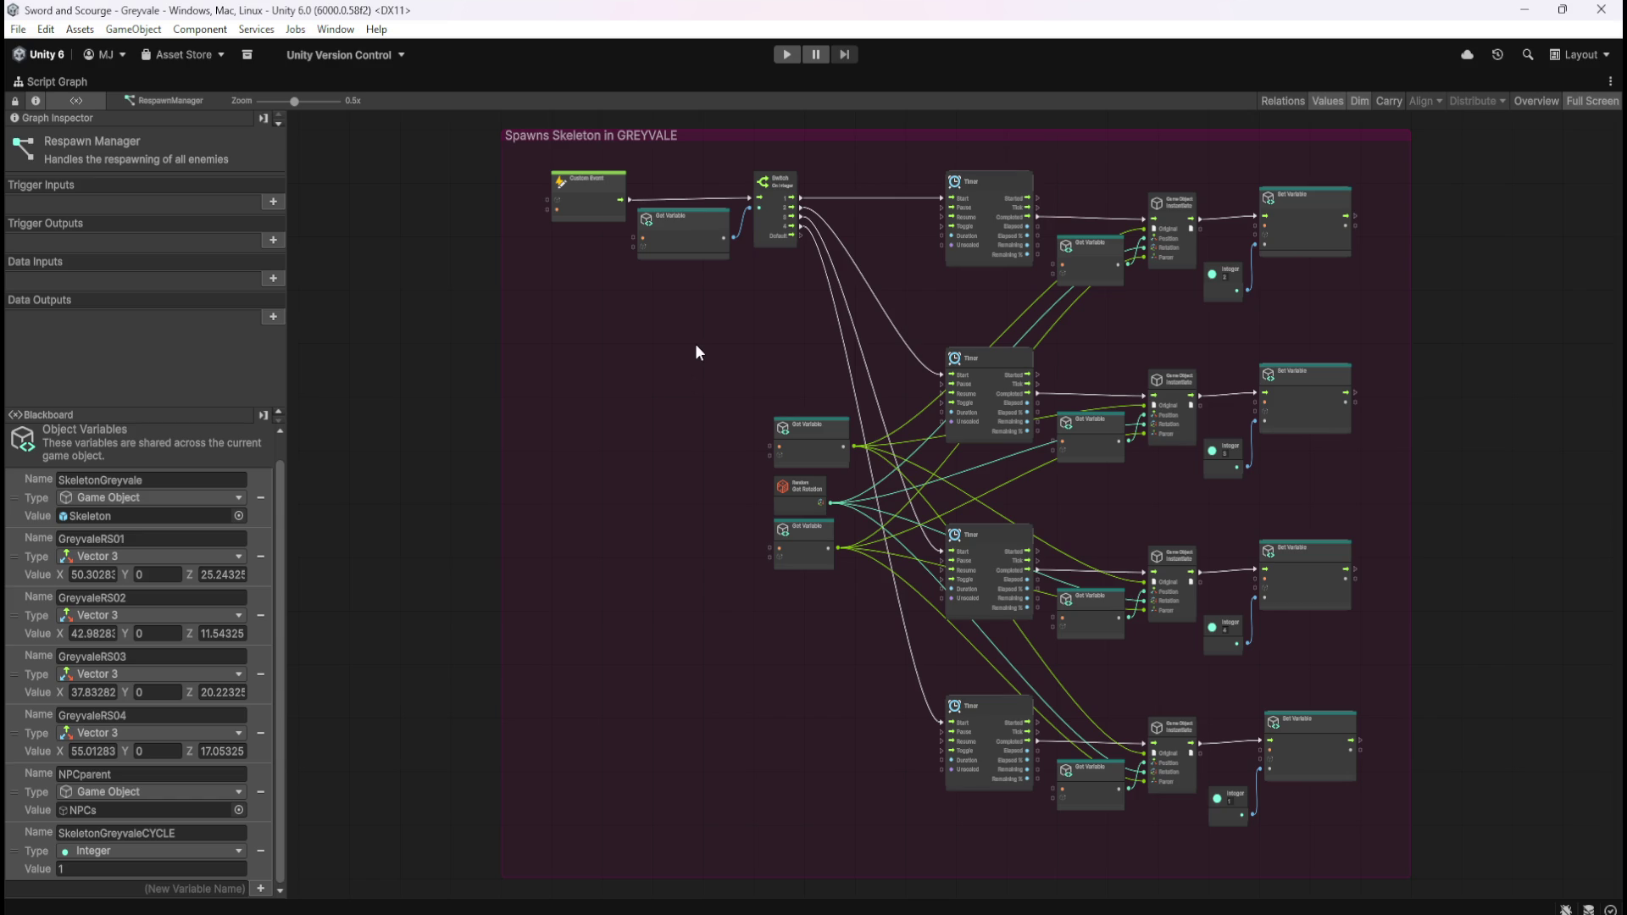
key("shift+space")
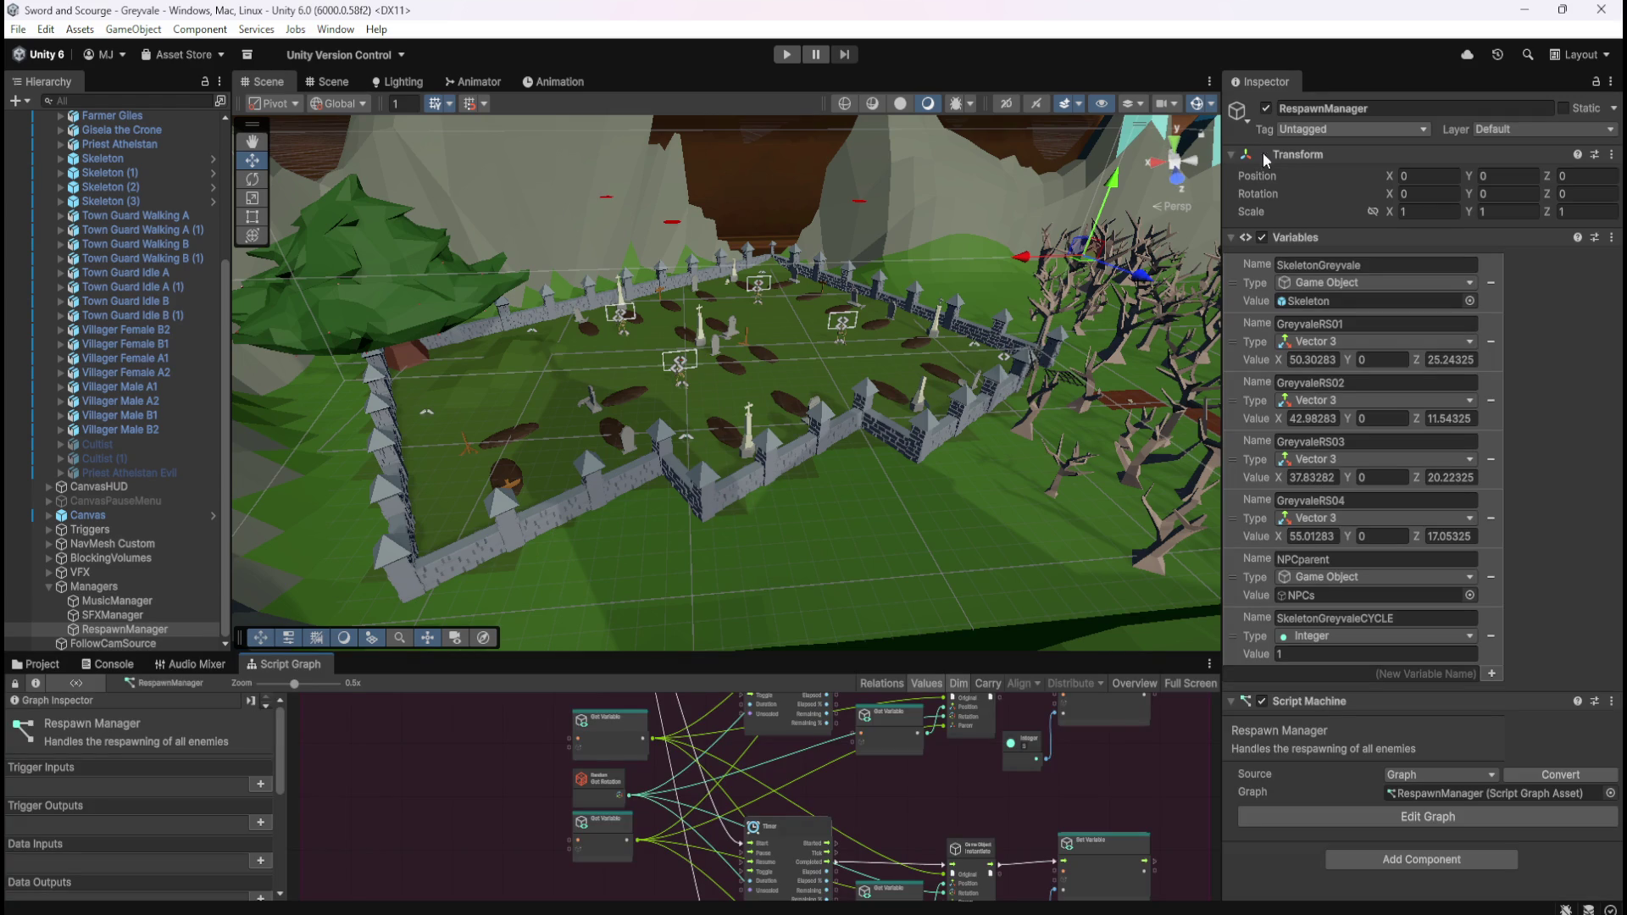
Step: Widen the Inspector area, dock the Game view beside the Scene view, and enter Play mode
mouse_move(1218, 190)
left_mouse_down()
mouse_move(937, 229)
mouse_move(868, 273)
left_mouse_up()
mouse_move(1626, 235)
left_mouse_down()
mouse_move(1335, 231)
mouse_move(1387, 215)
left_mouse_up()
left_click_drag(871, 222, 908, 231)
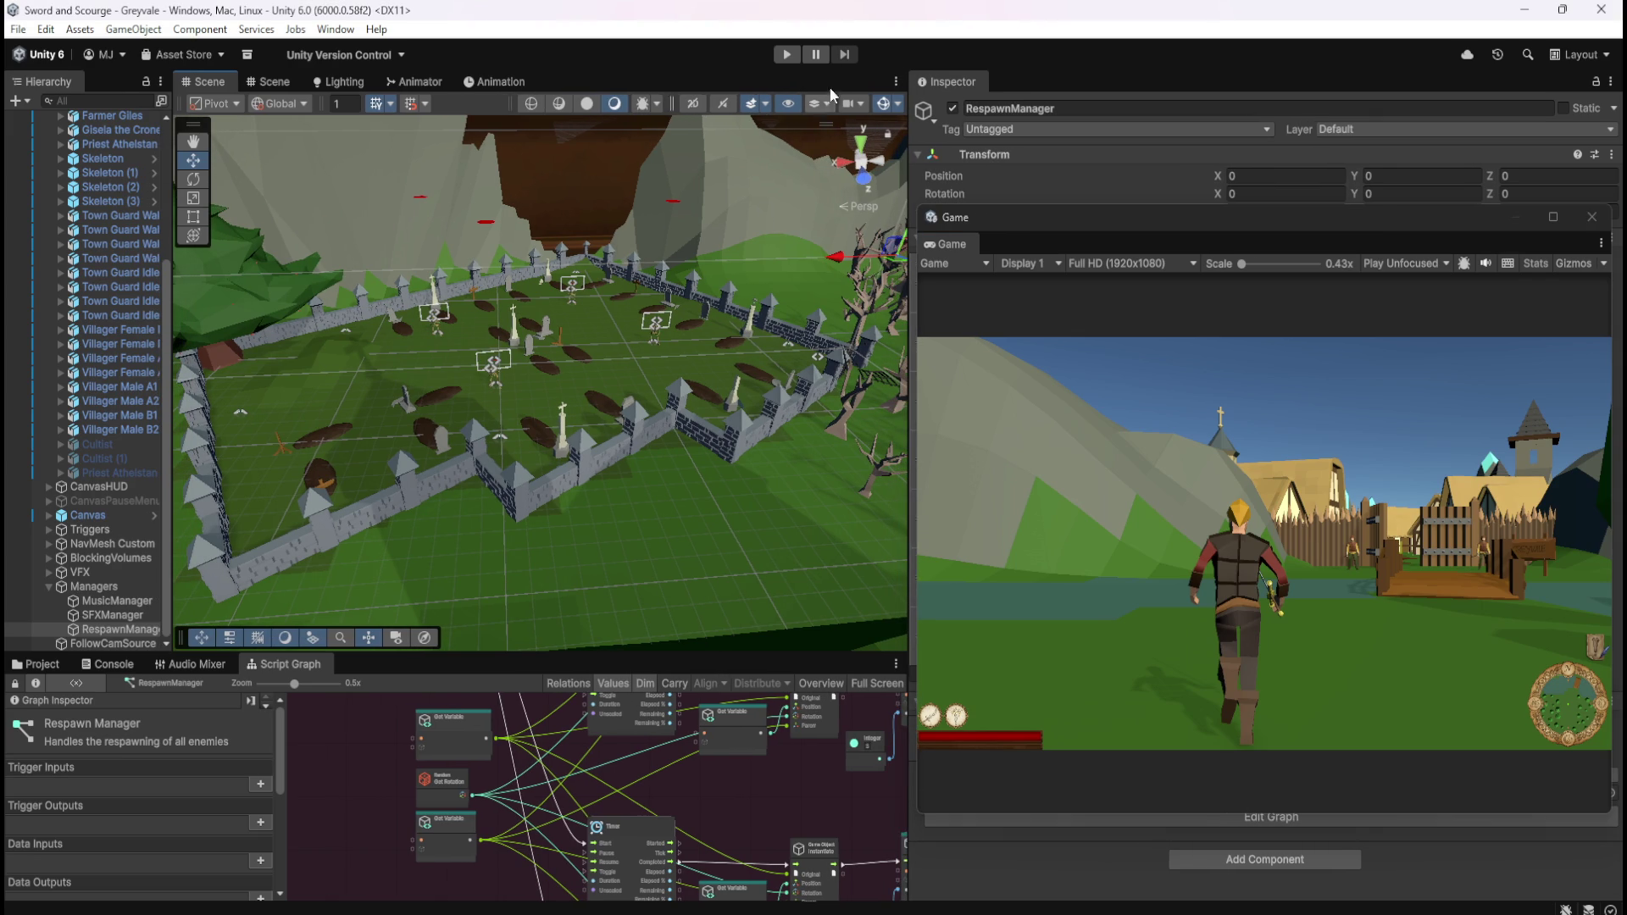
left_click(786, 55)
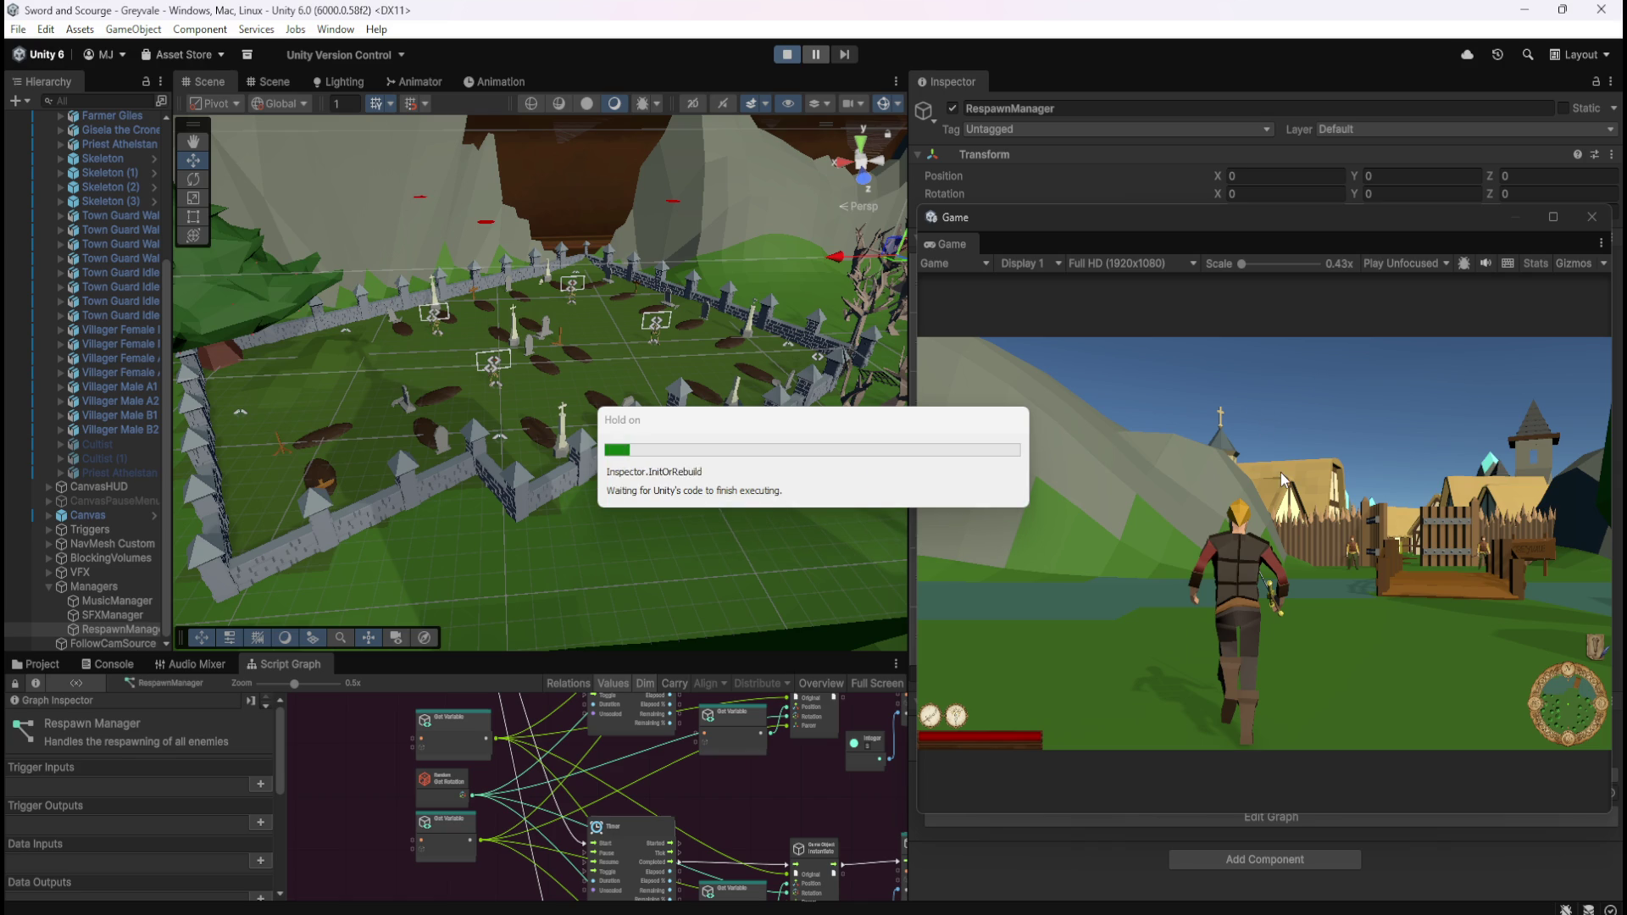
Step: Run the player across the bridge and through the village to the graveyard gate
left_click(1190, 468)
key("w")
key("w")
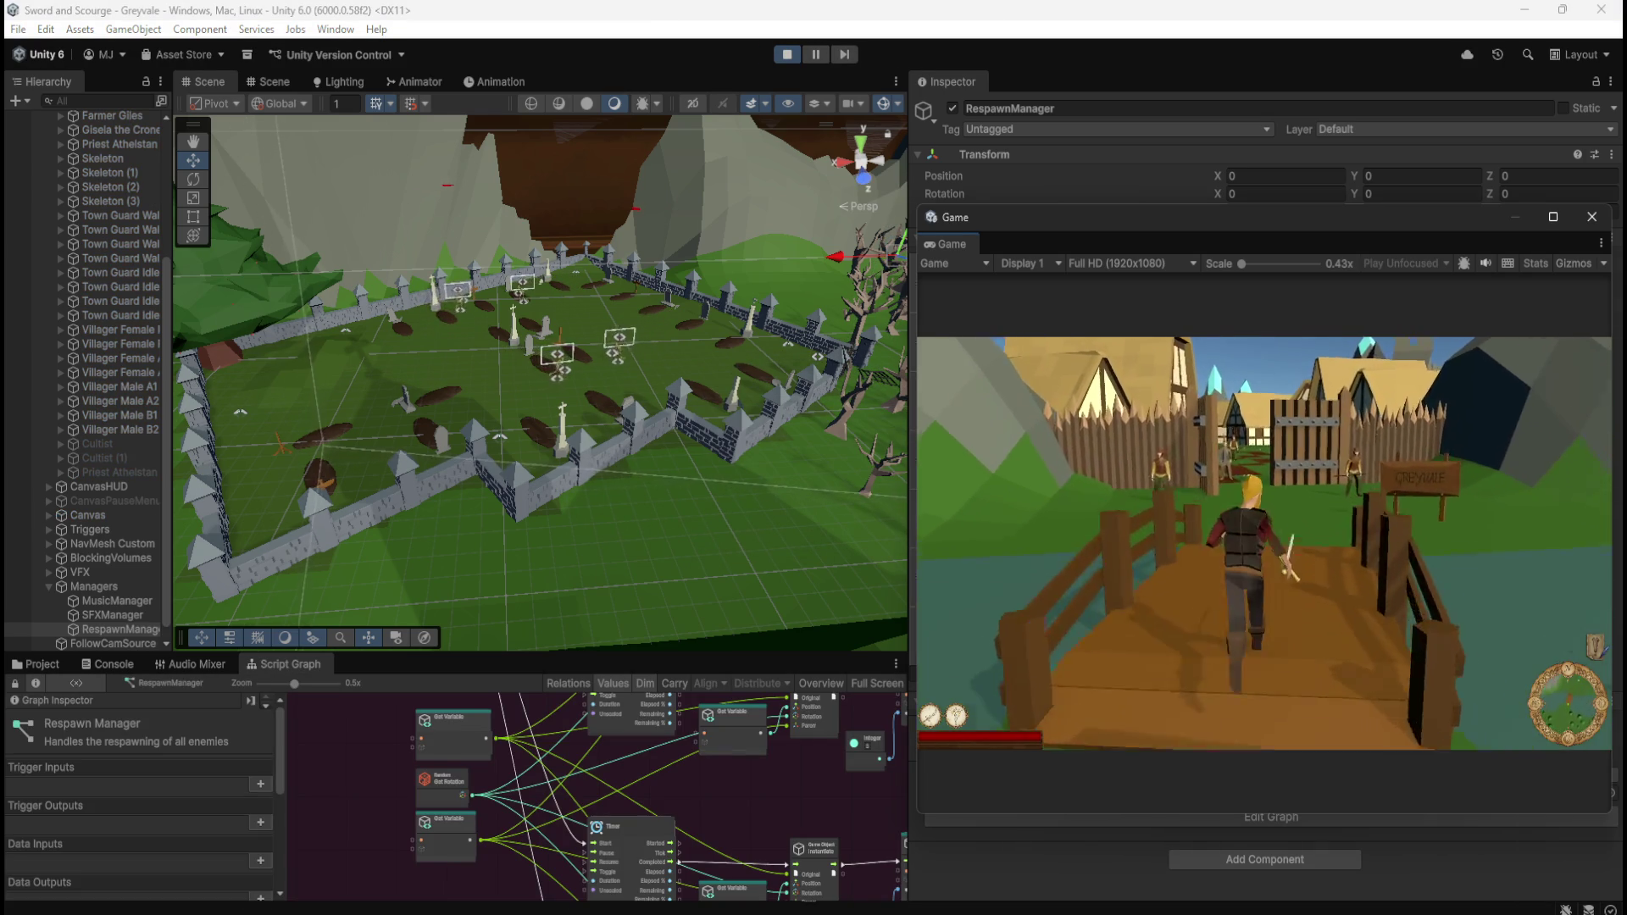
key("w")
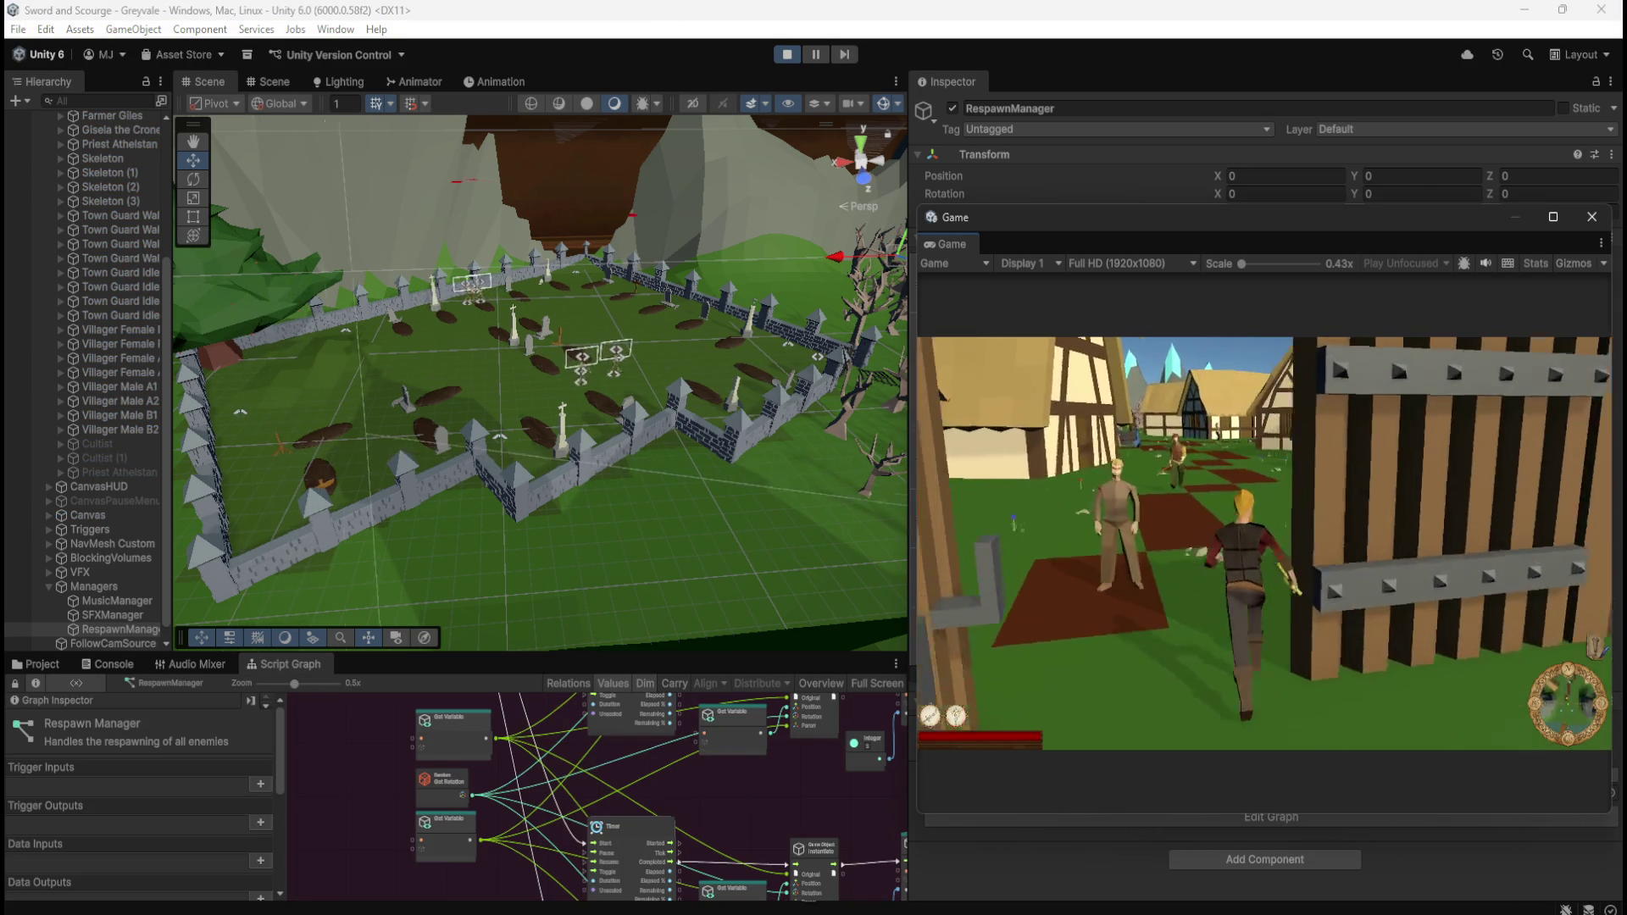
key("w")
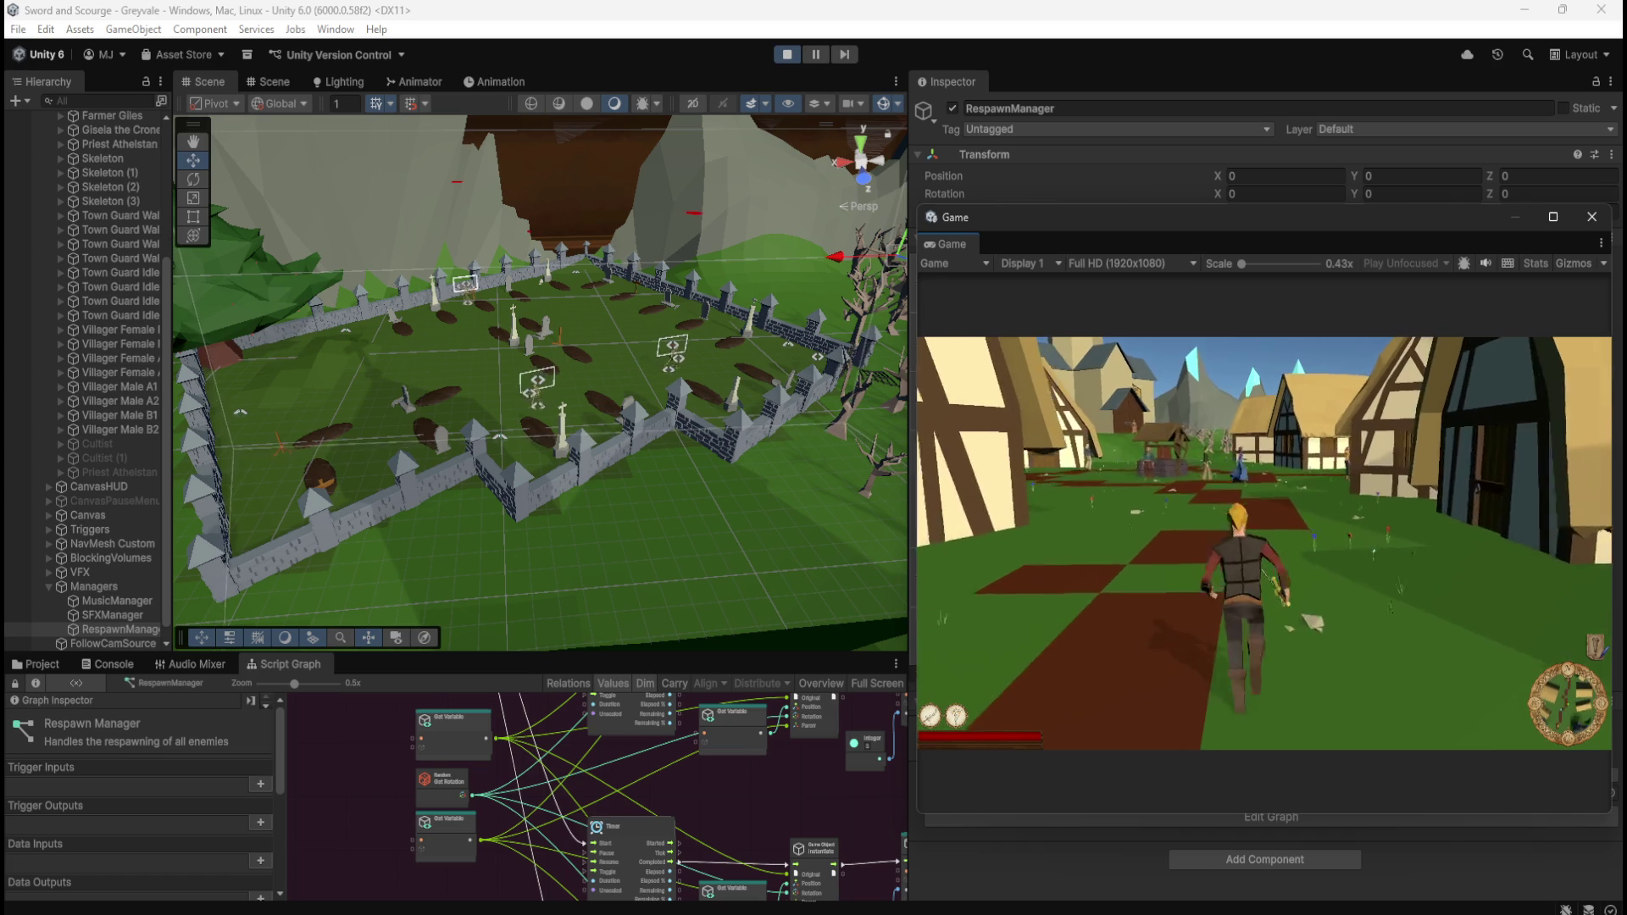
key("w")
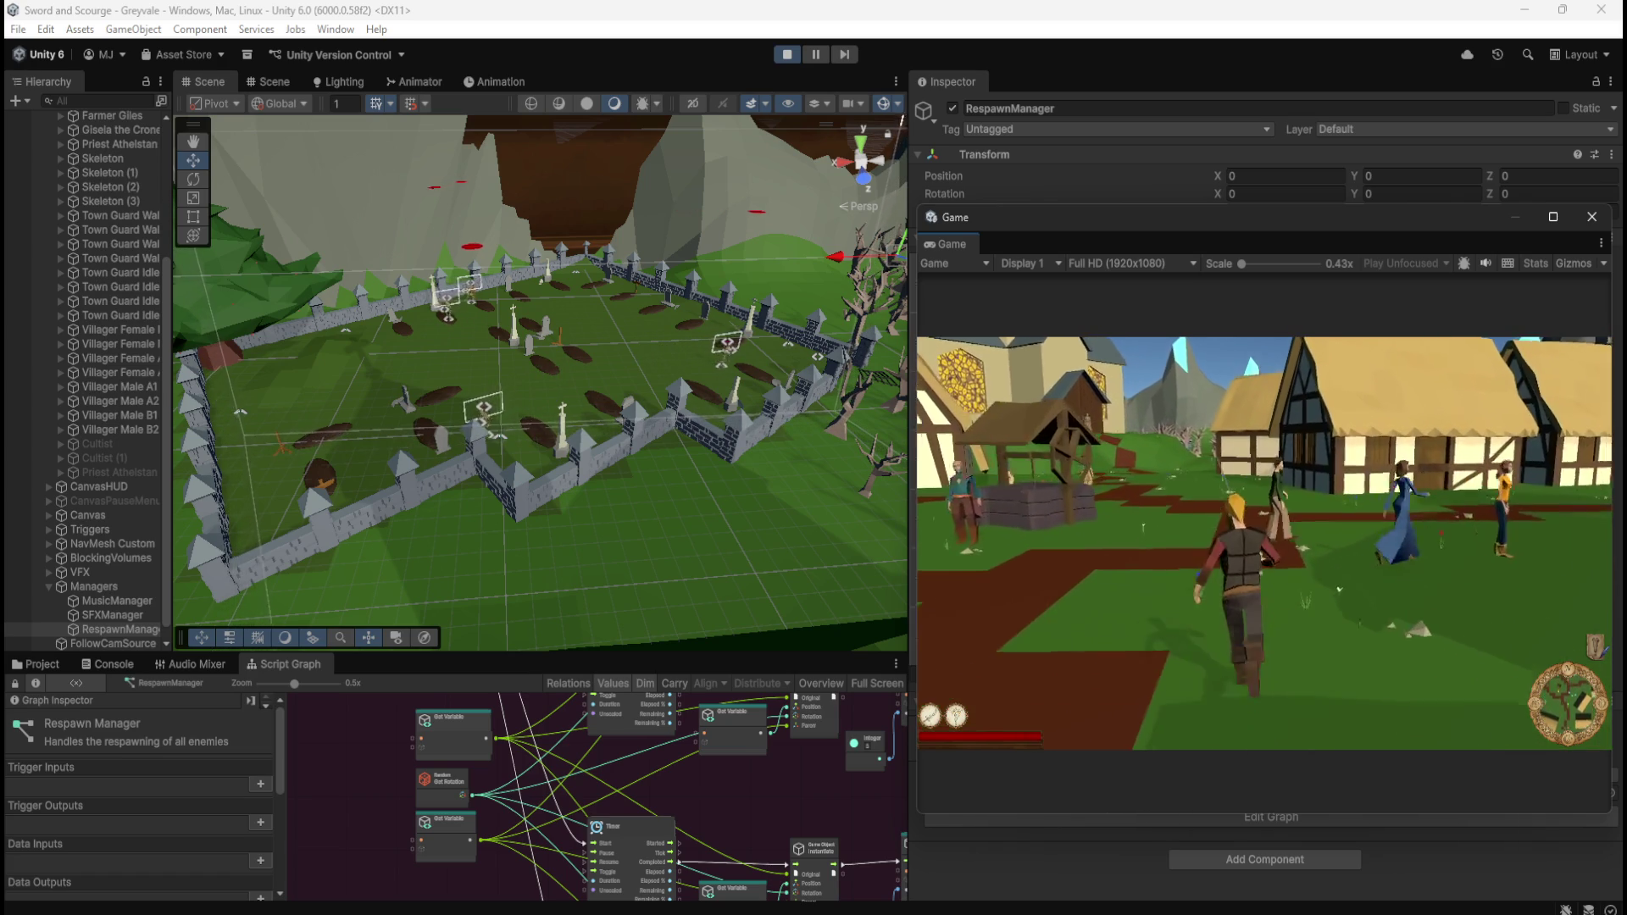
key("w")
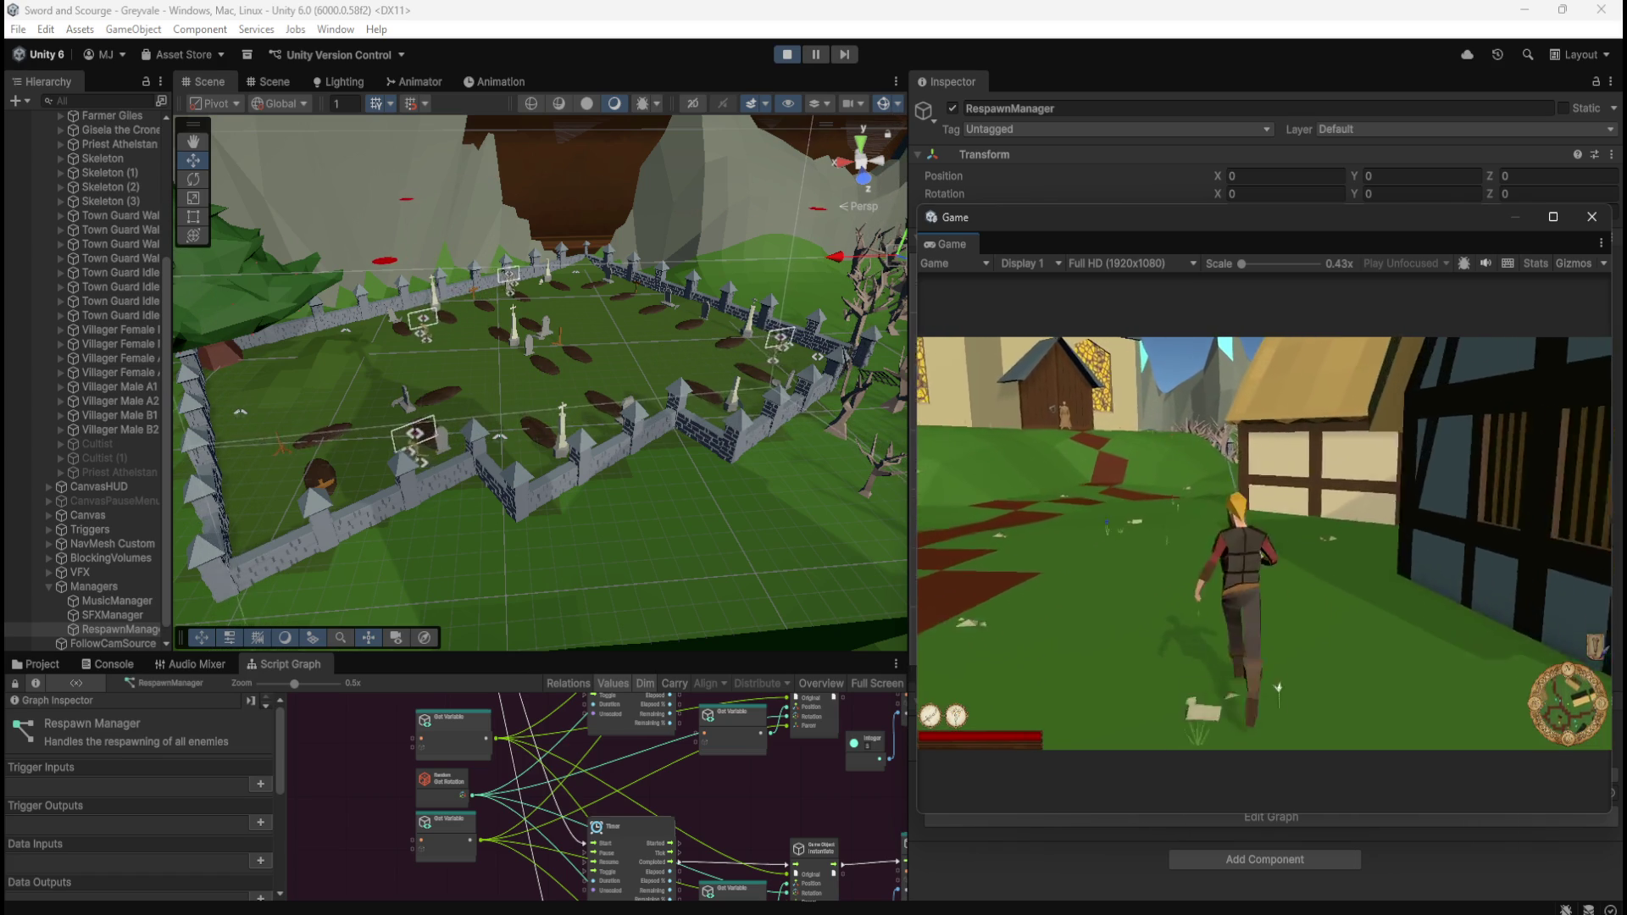
key("w")
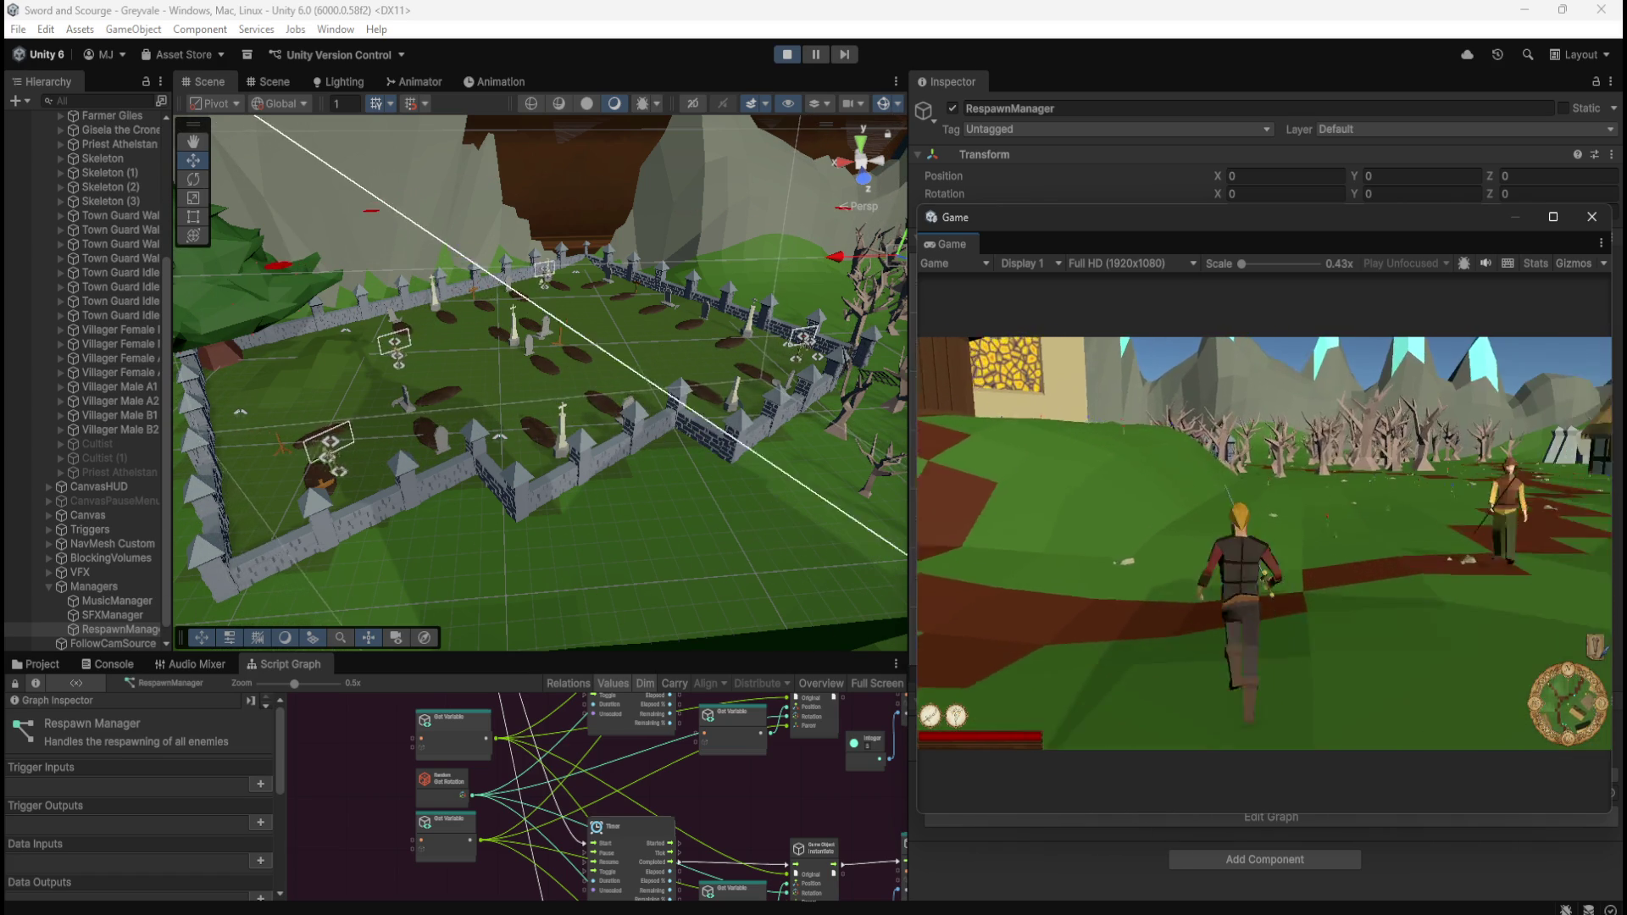
key("w")
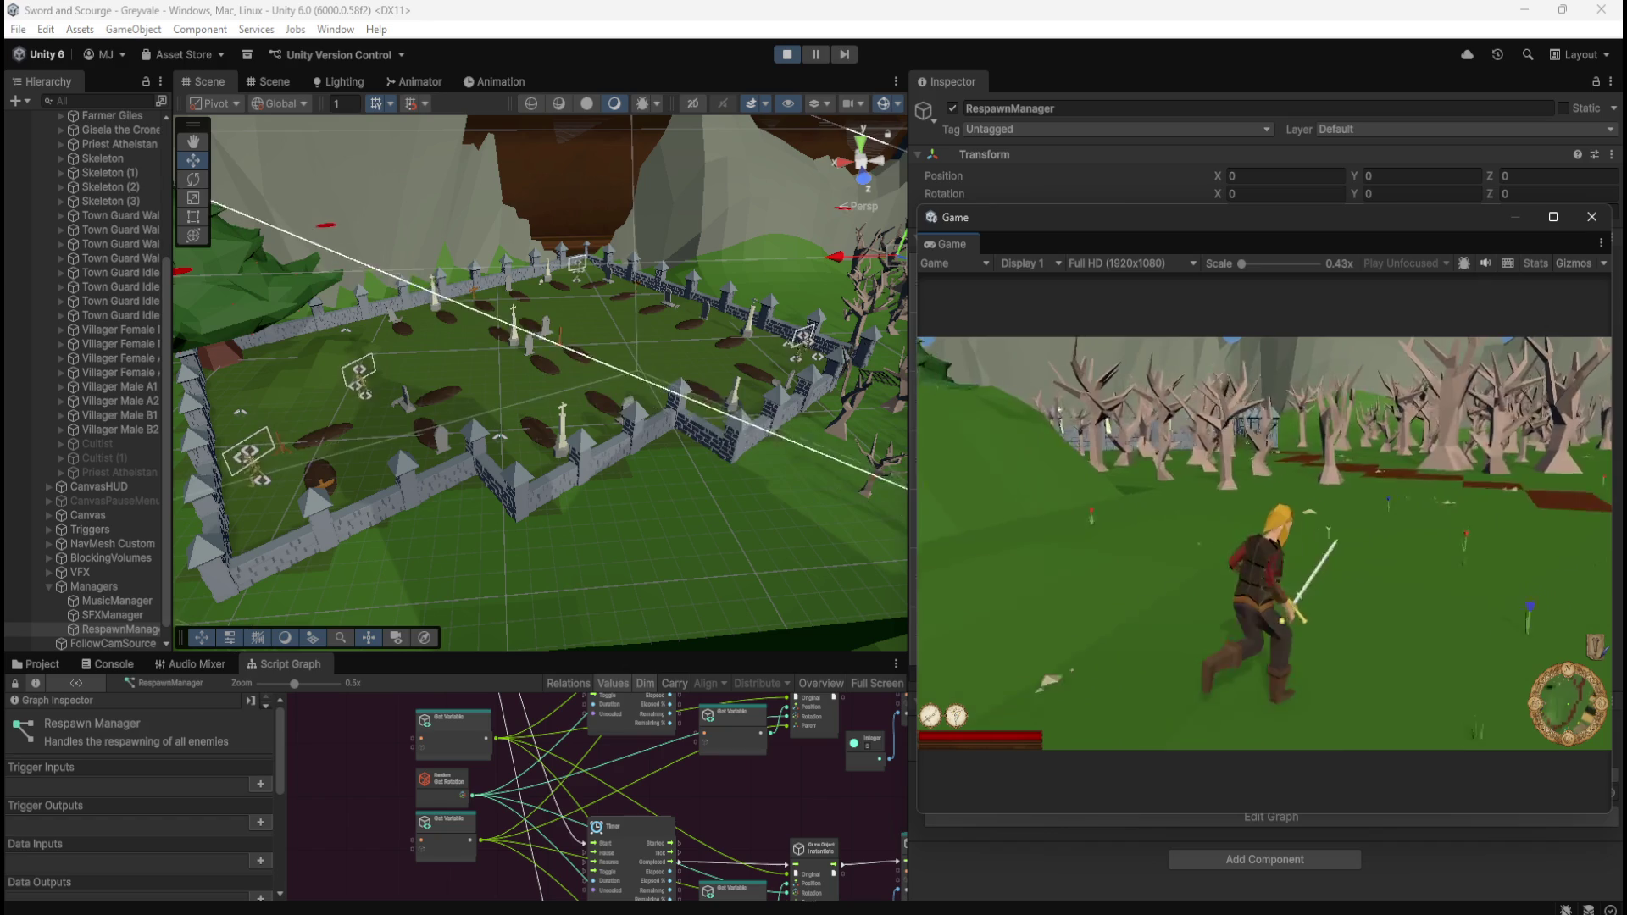
key("w")
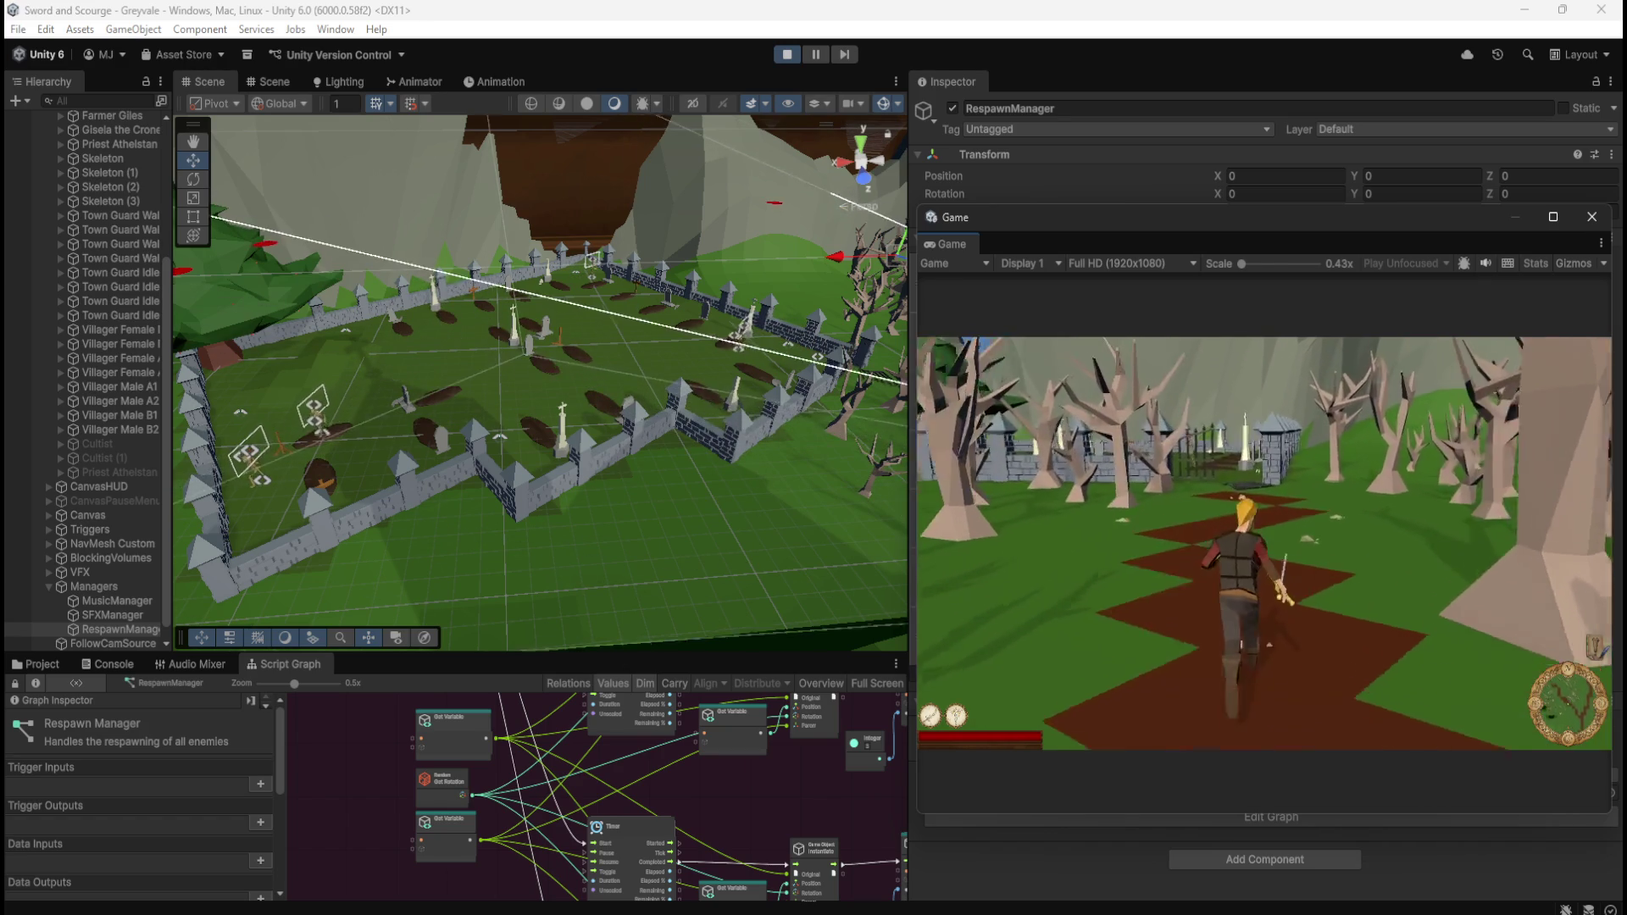
Step: Fight and defeat the skeletons among the graves with the sword, then pause the game
key("w")
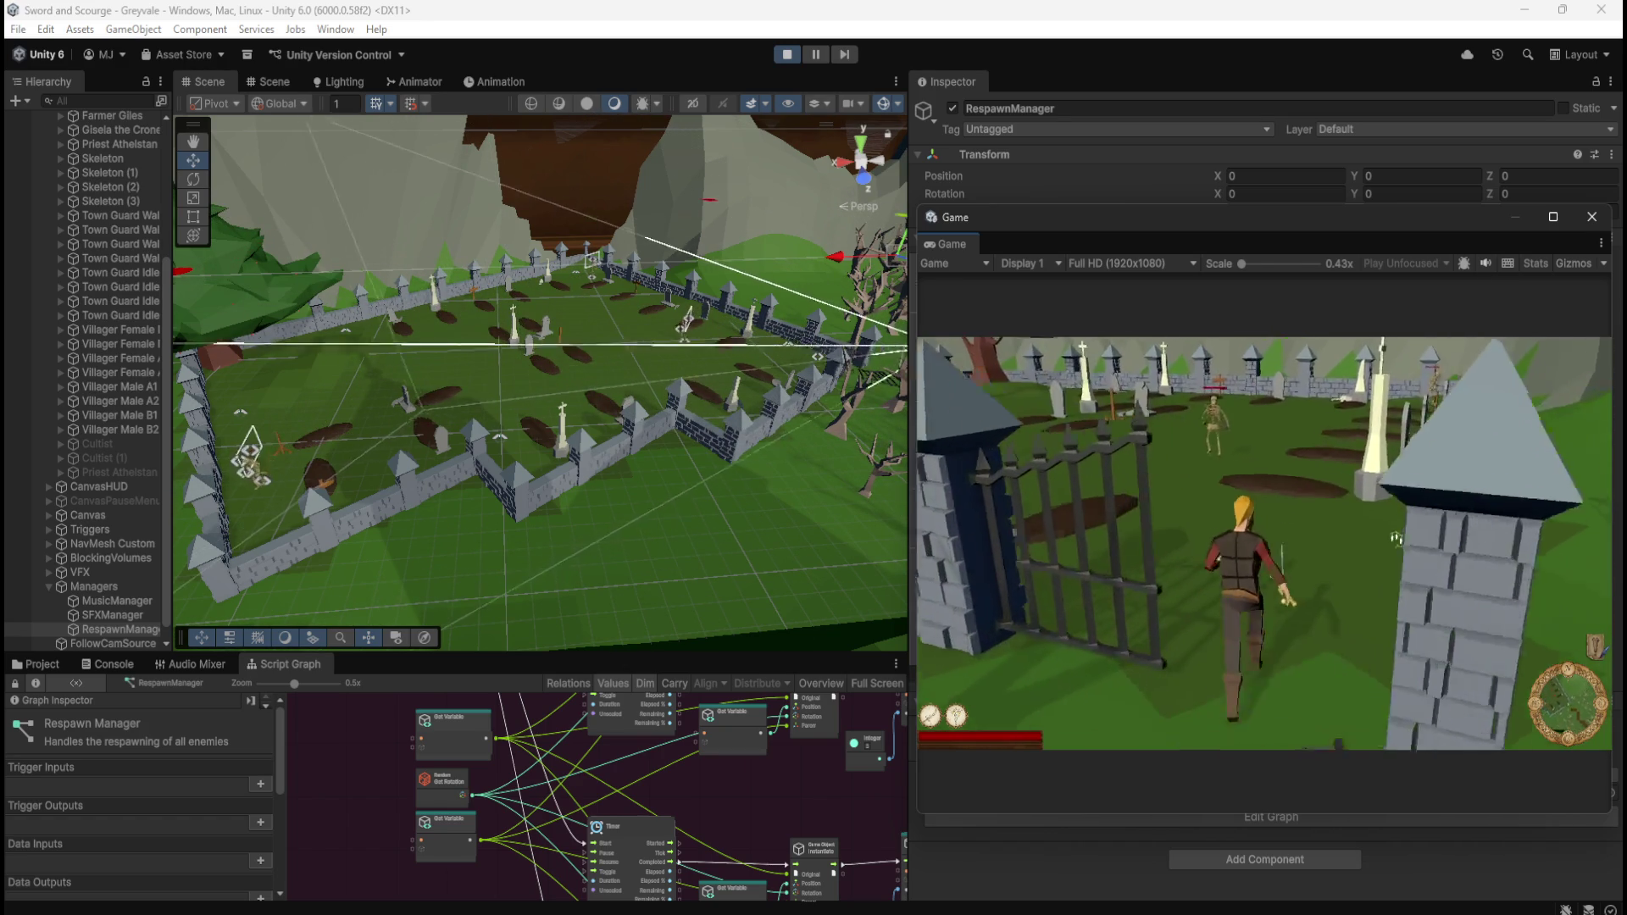
key("w")
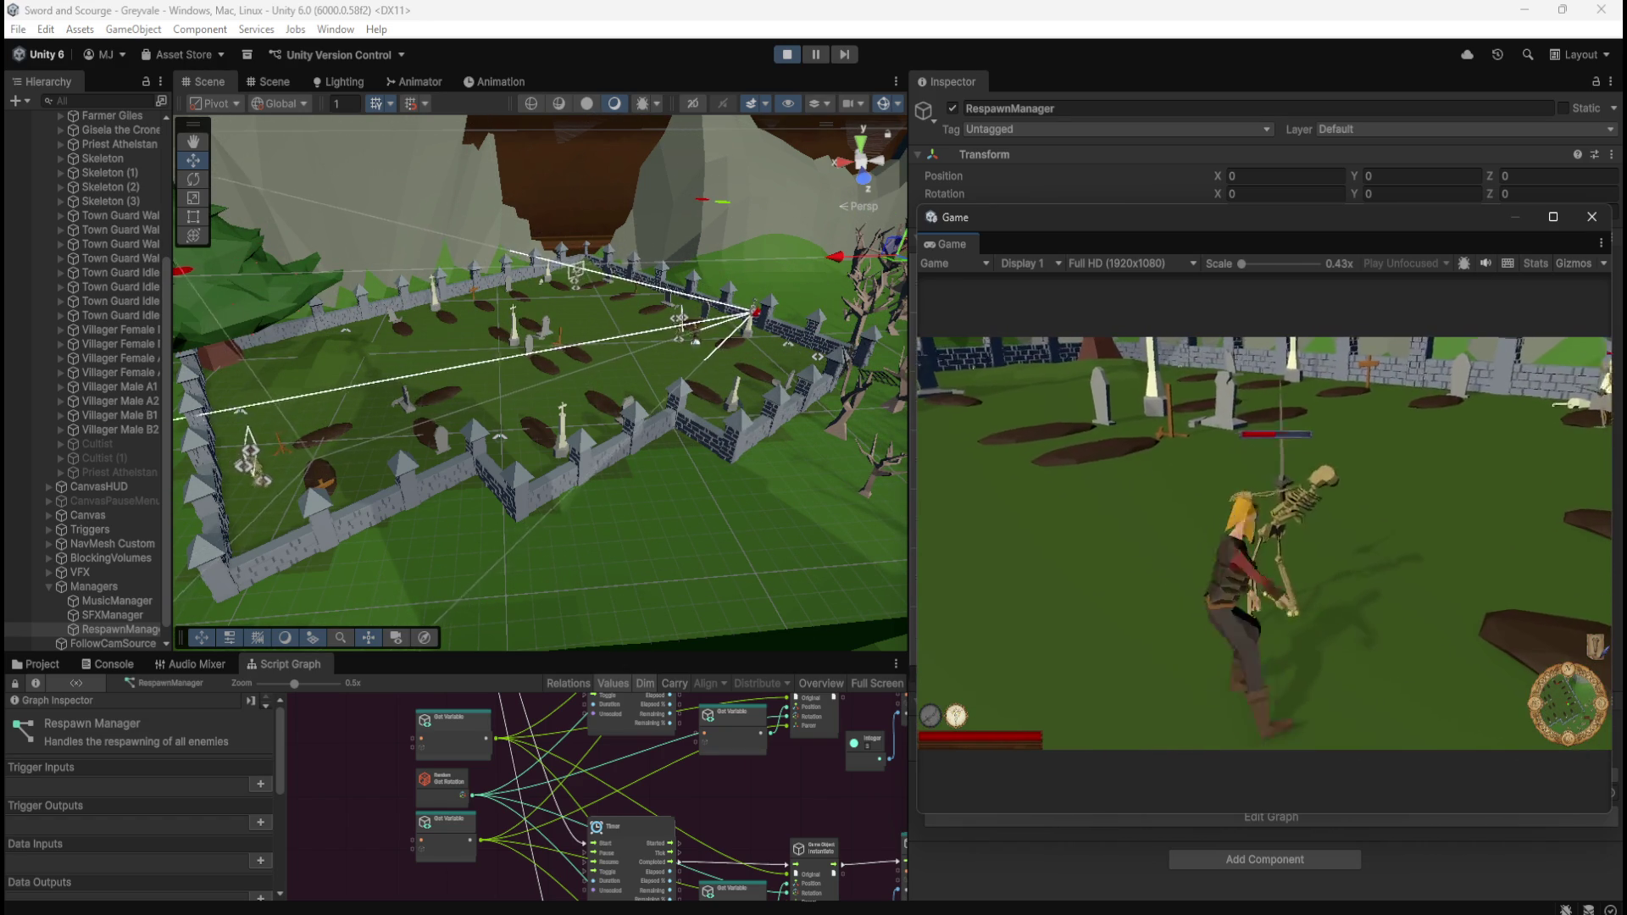
key("w")
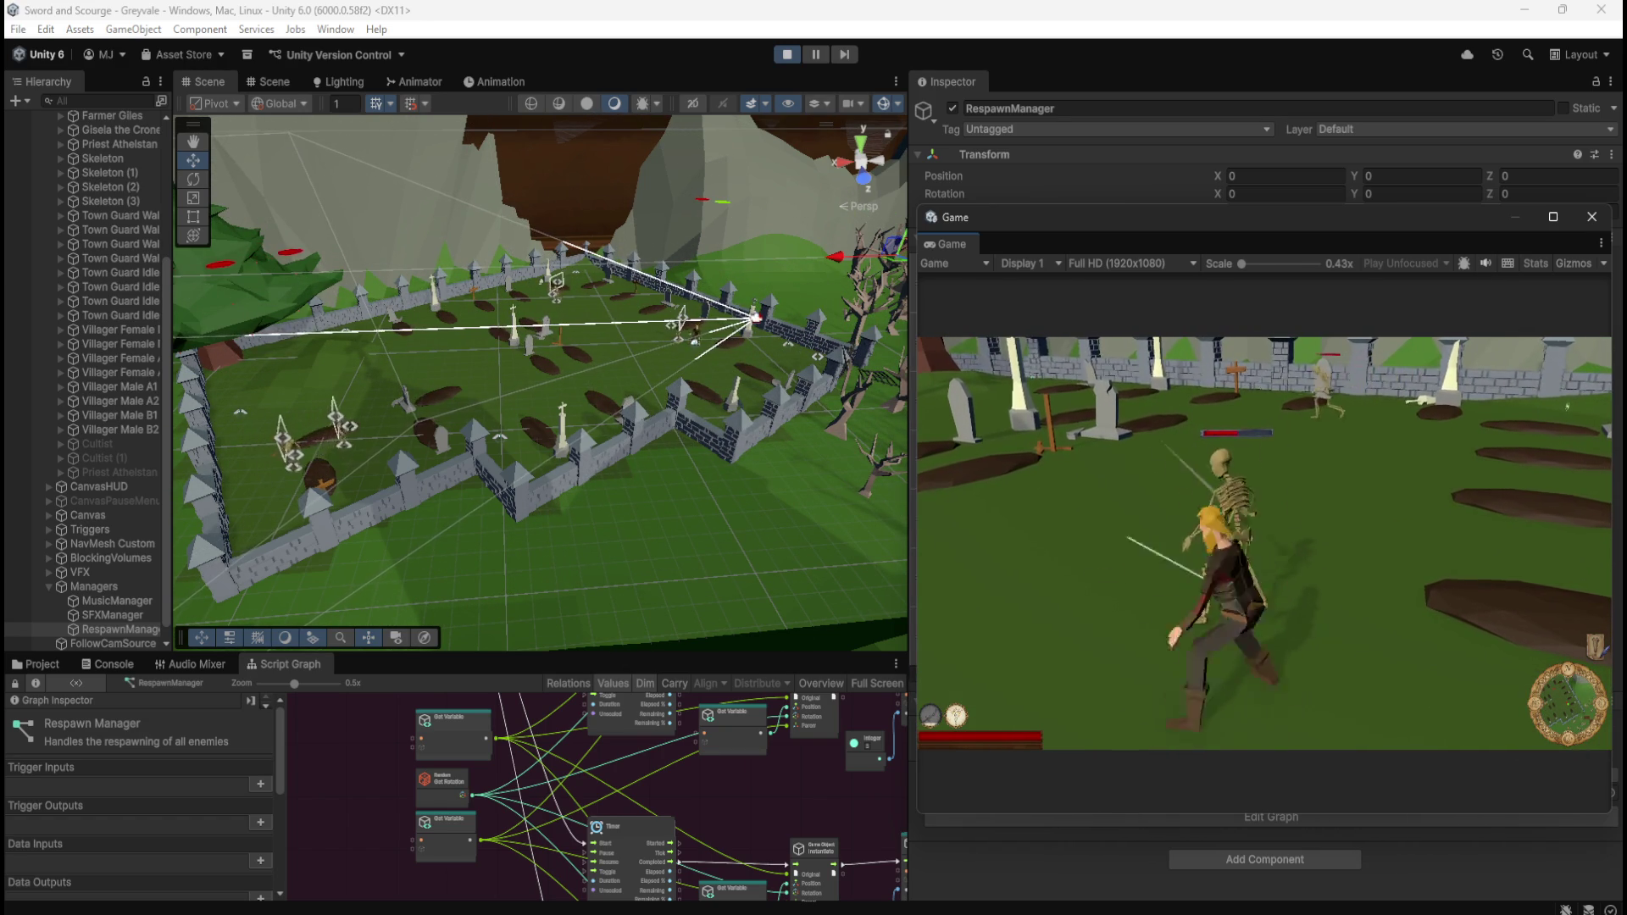
key("w")
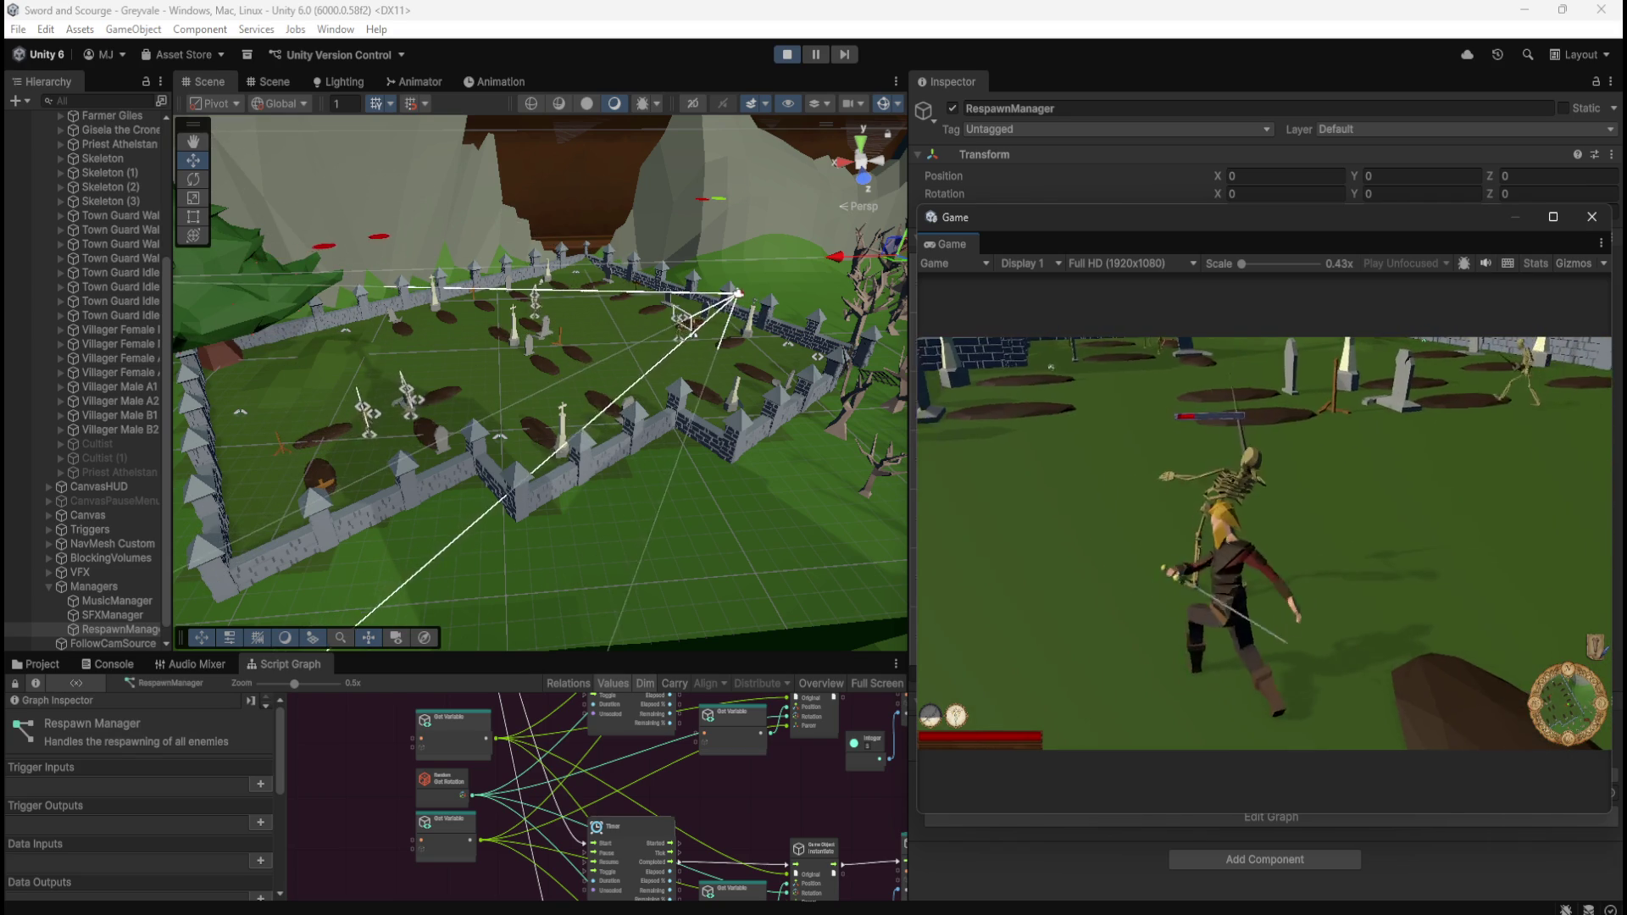
key("w")
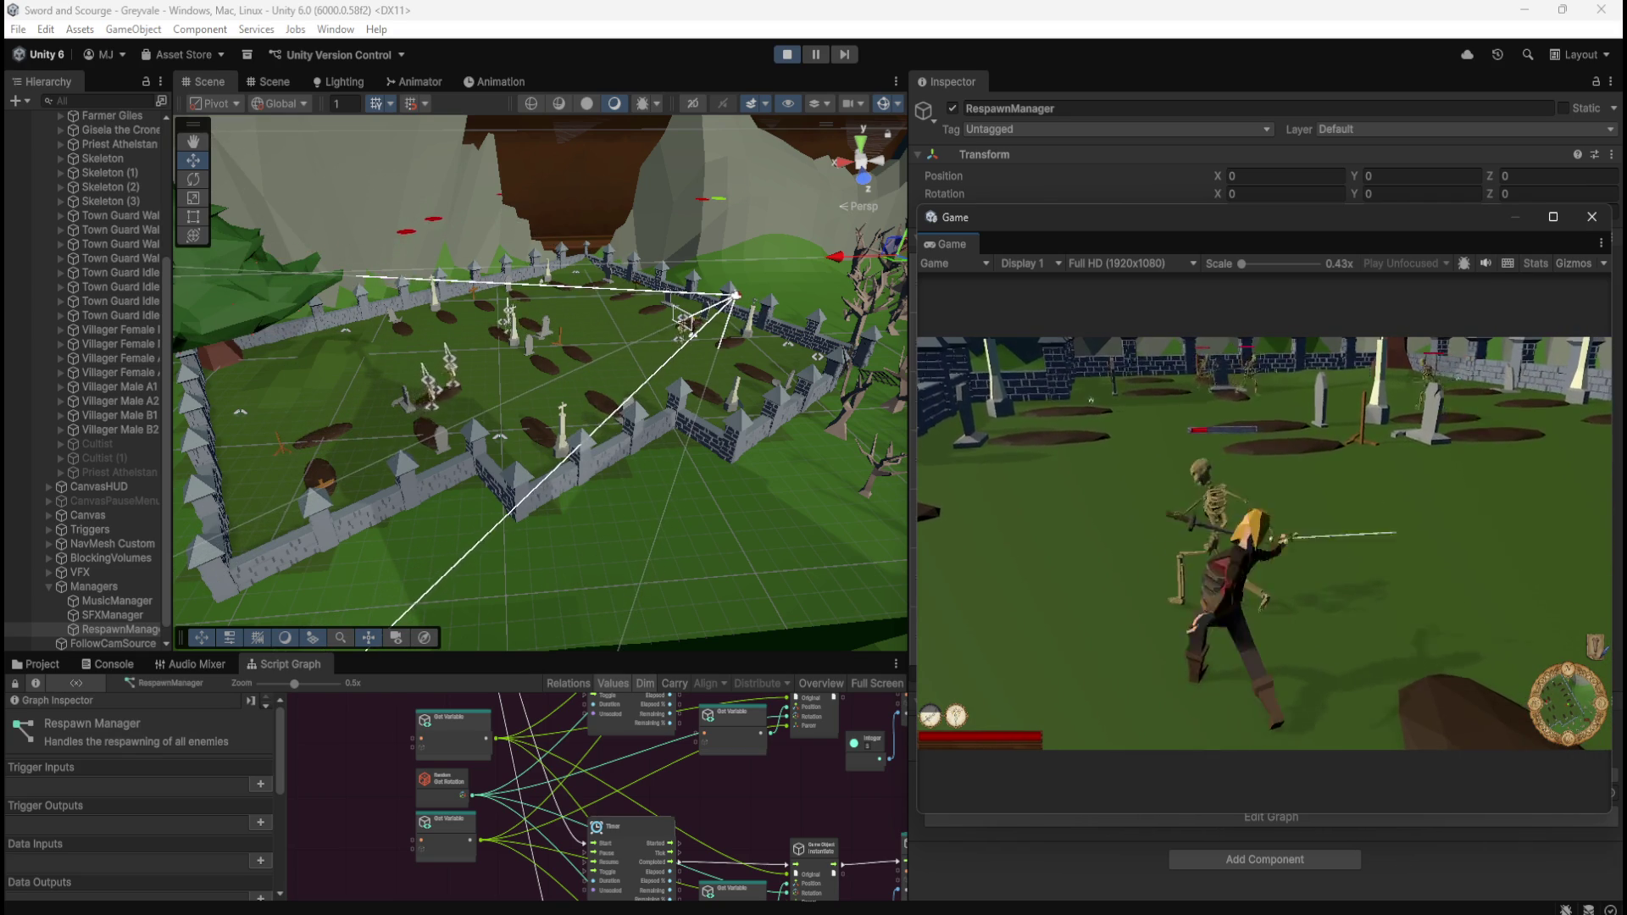
key("w")
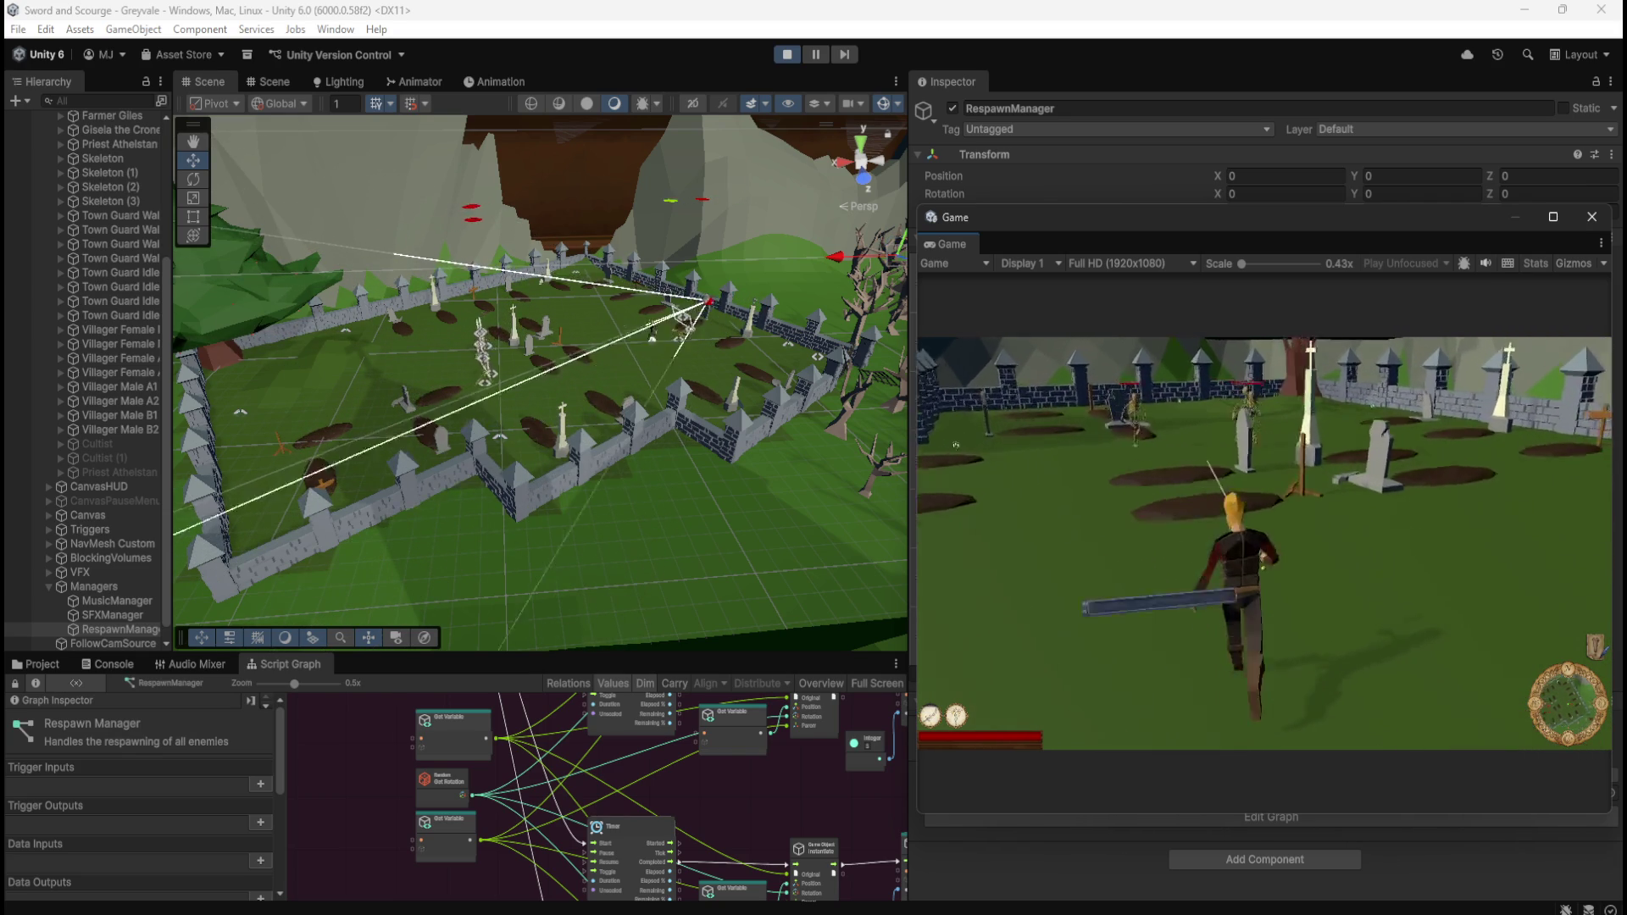
key("w")
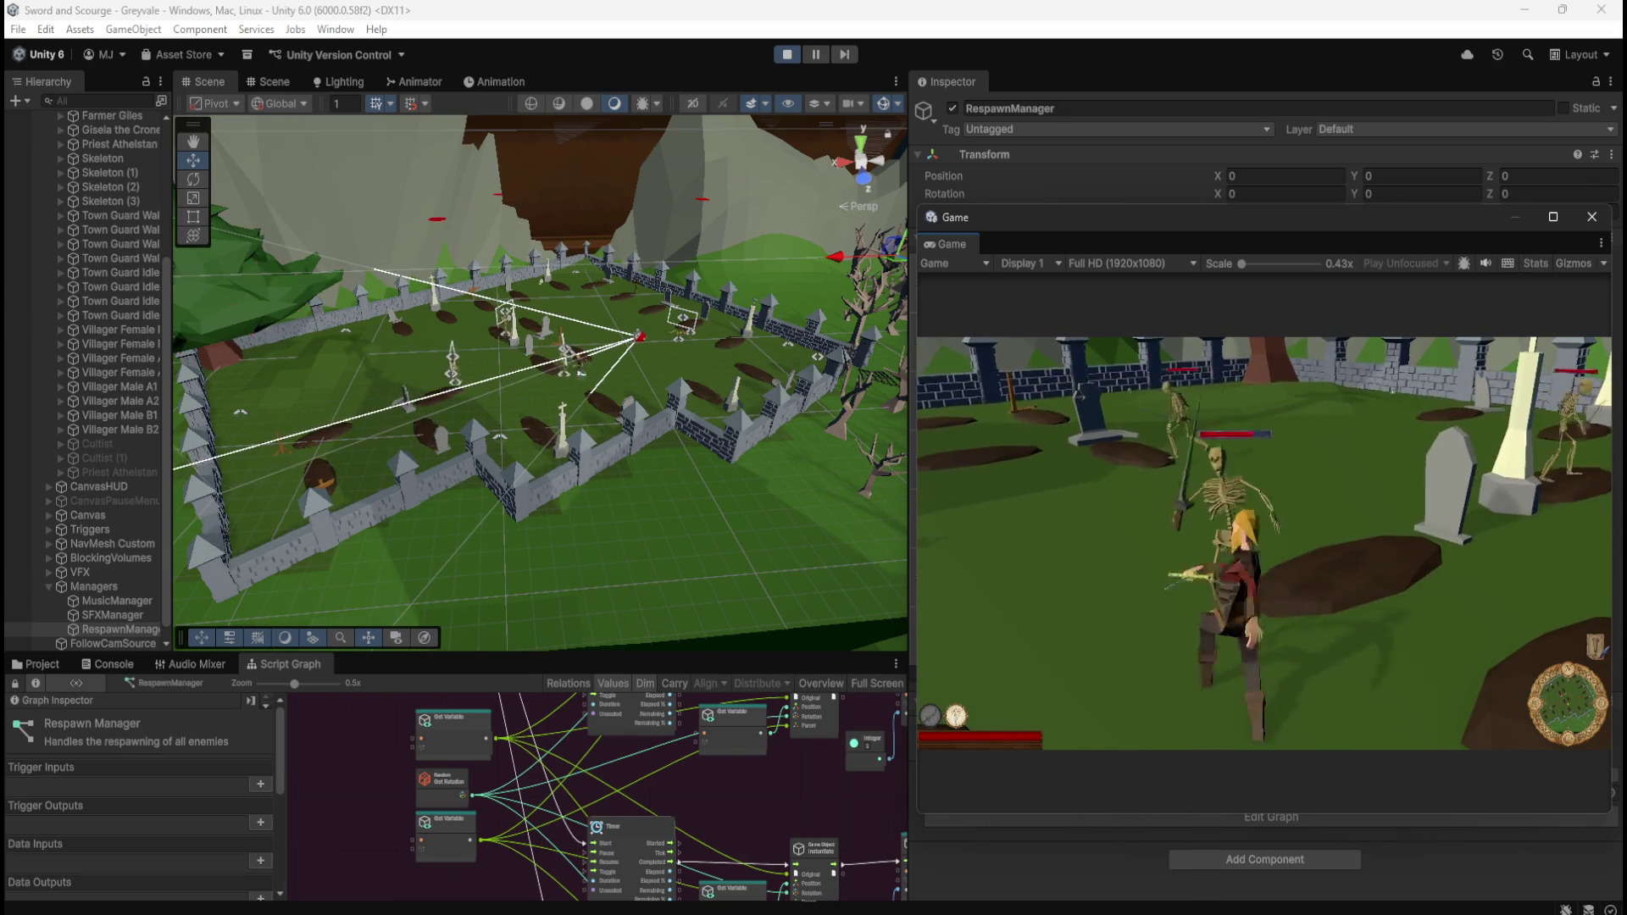
key("w")
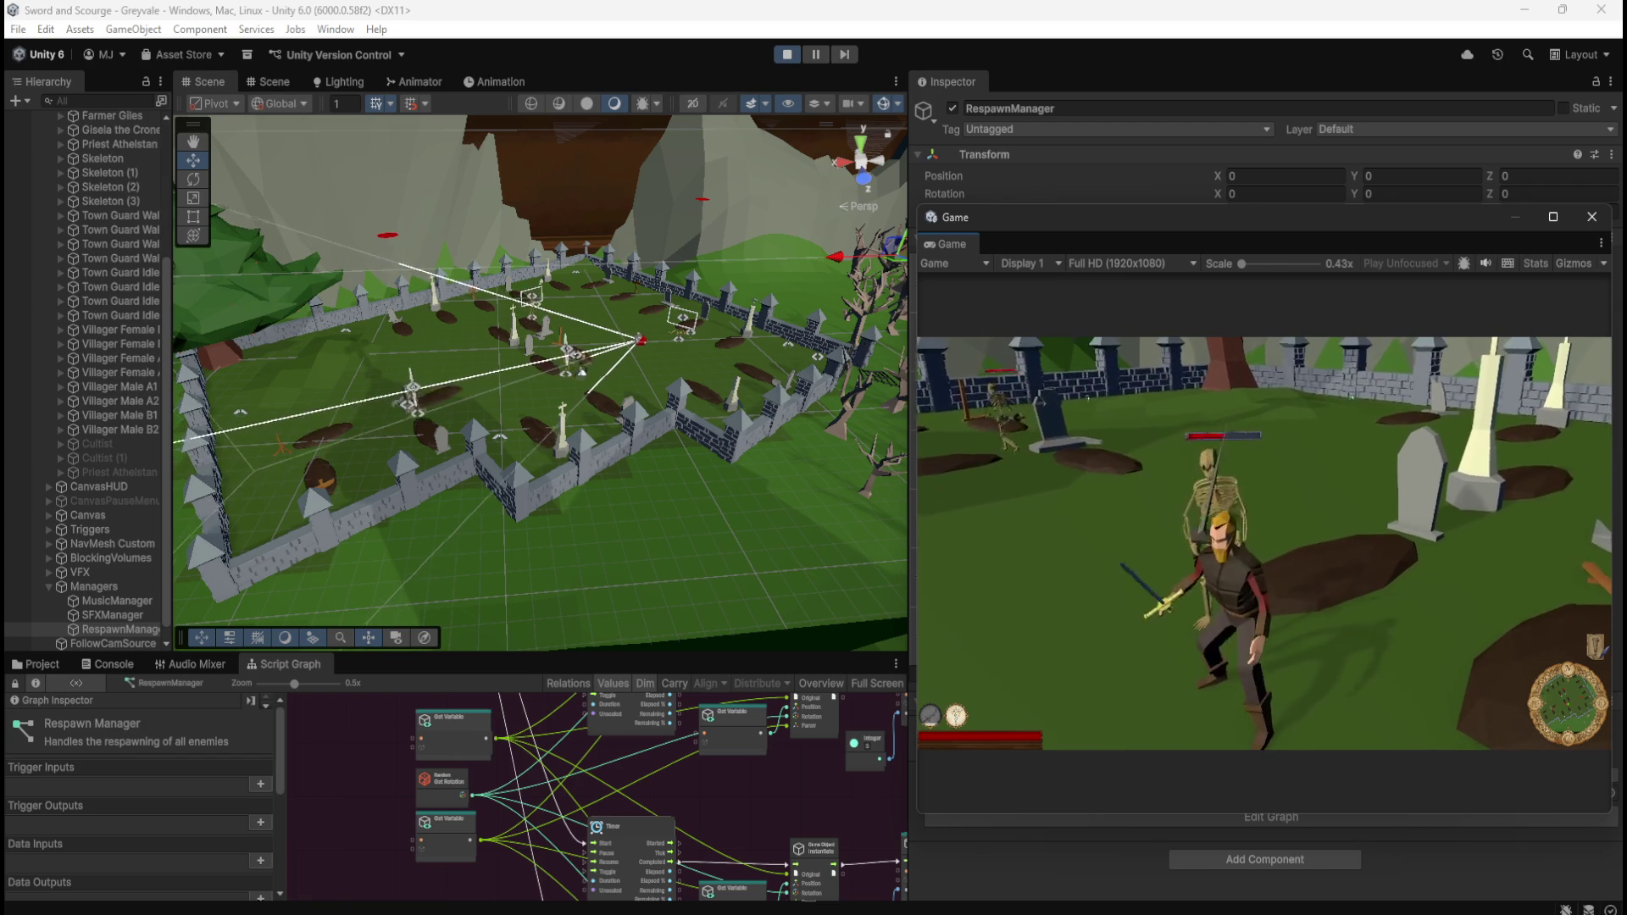
key("s")
key("w")
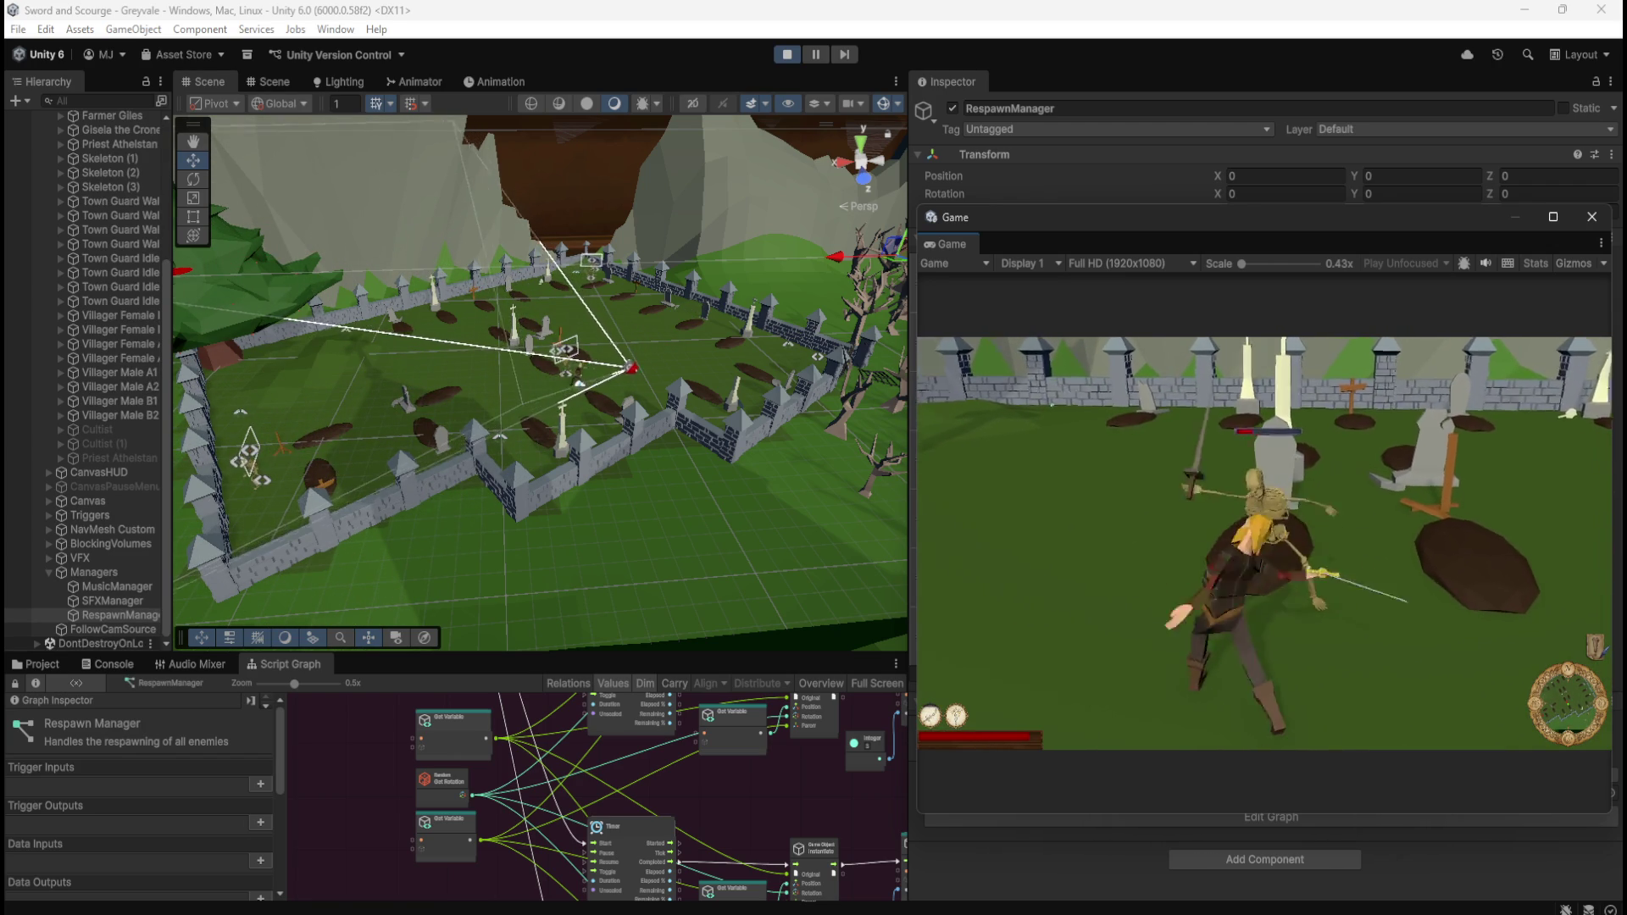
key("w")
key("w")
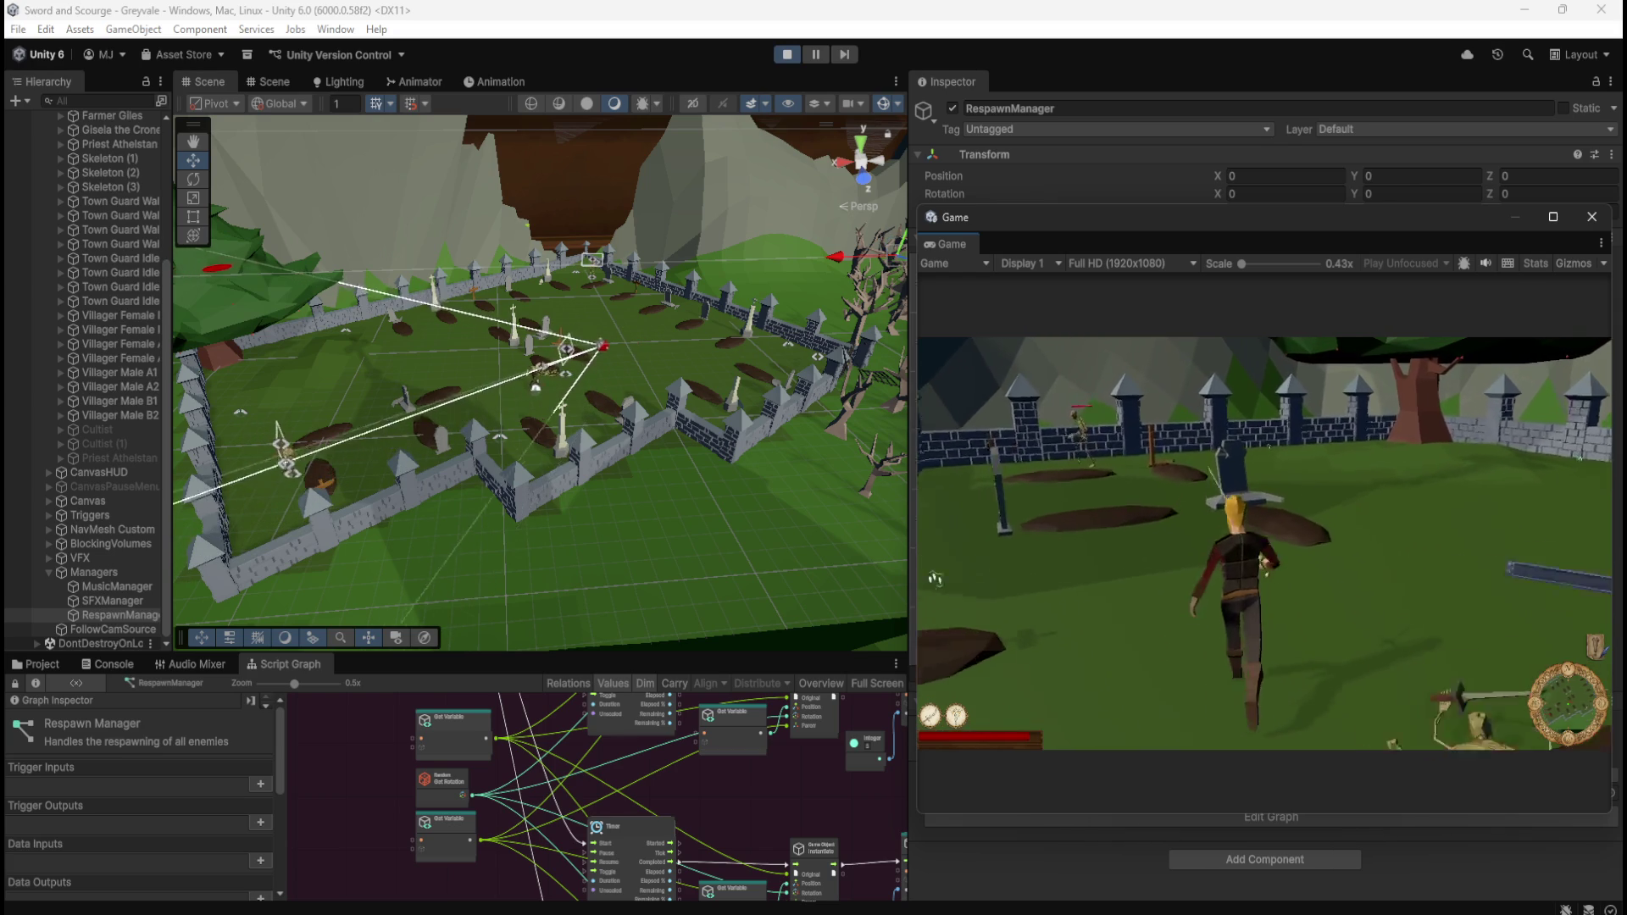
key("w")
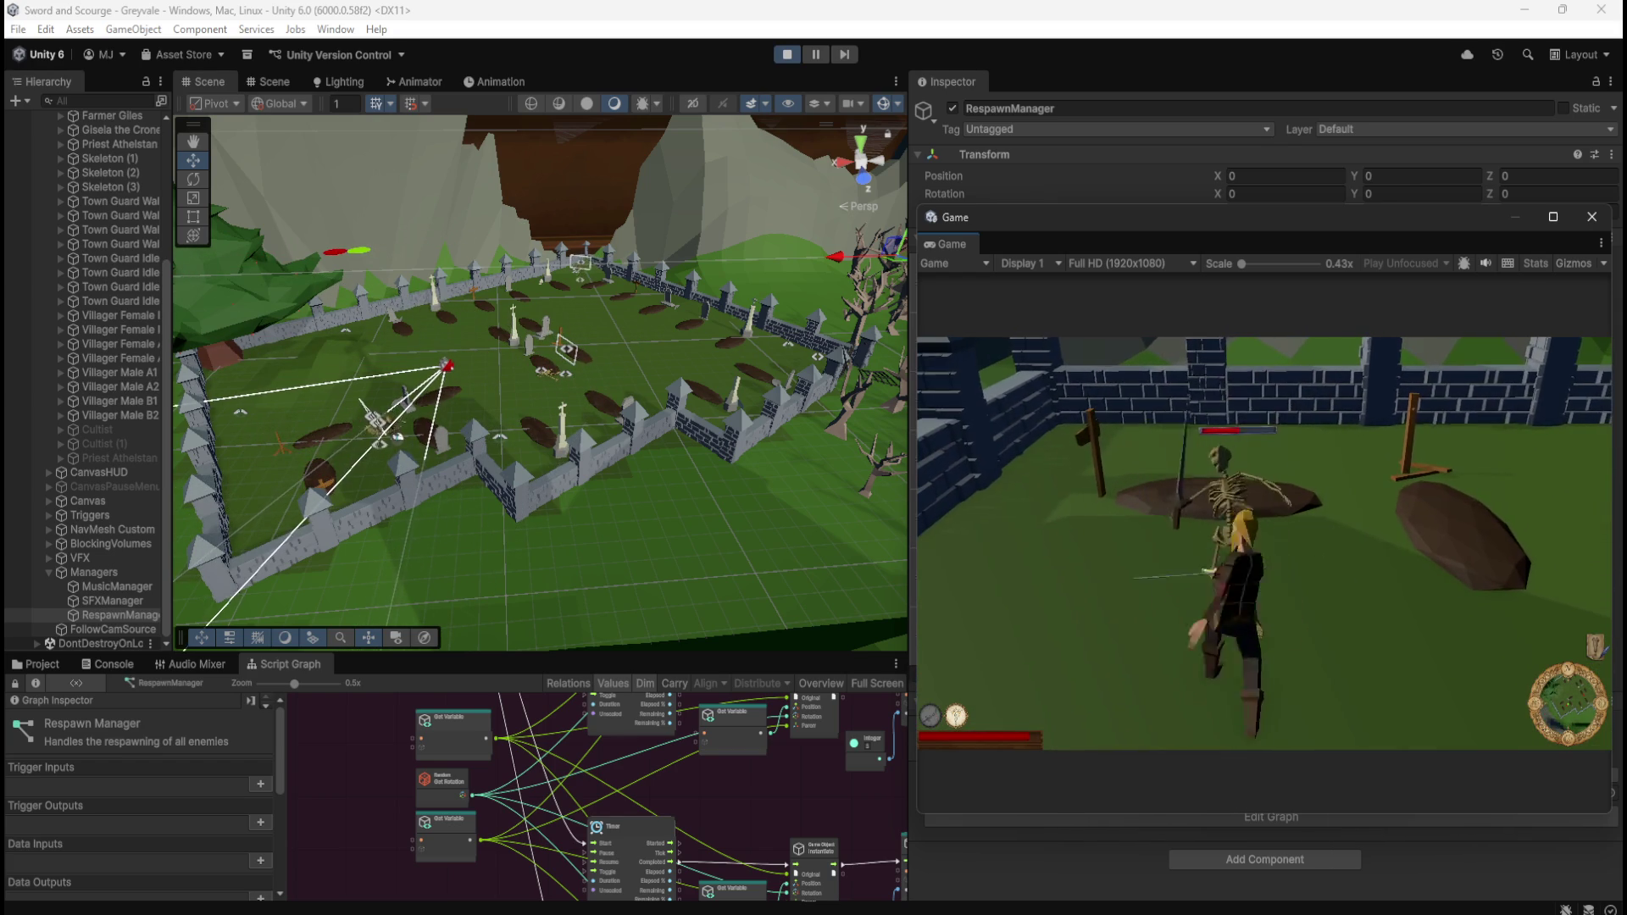
key("w")
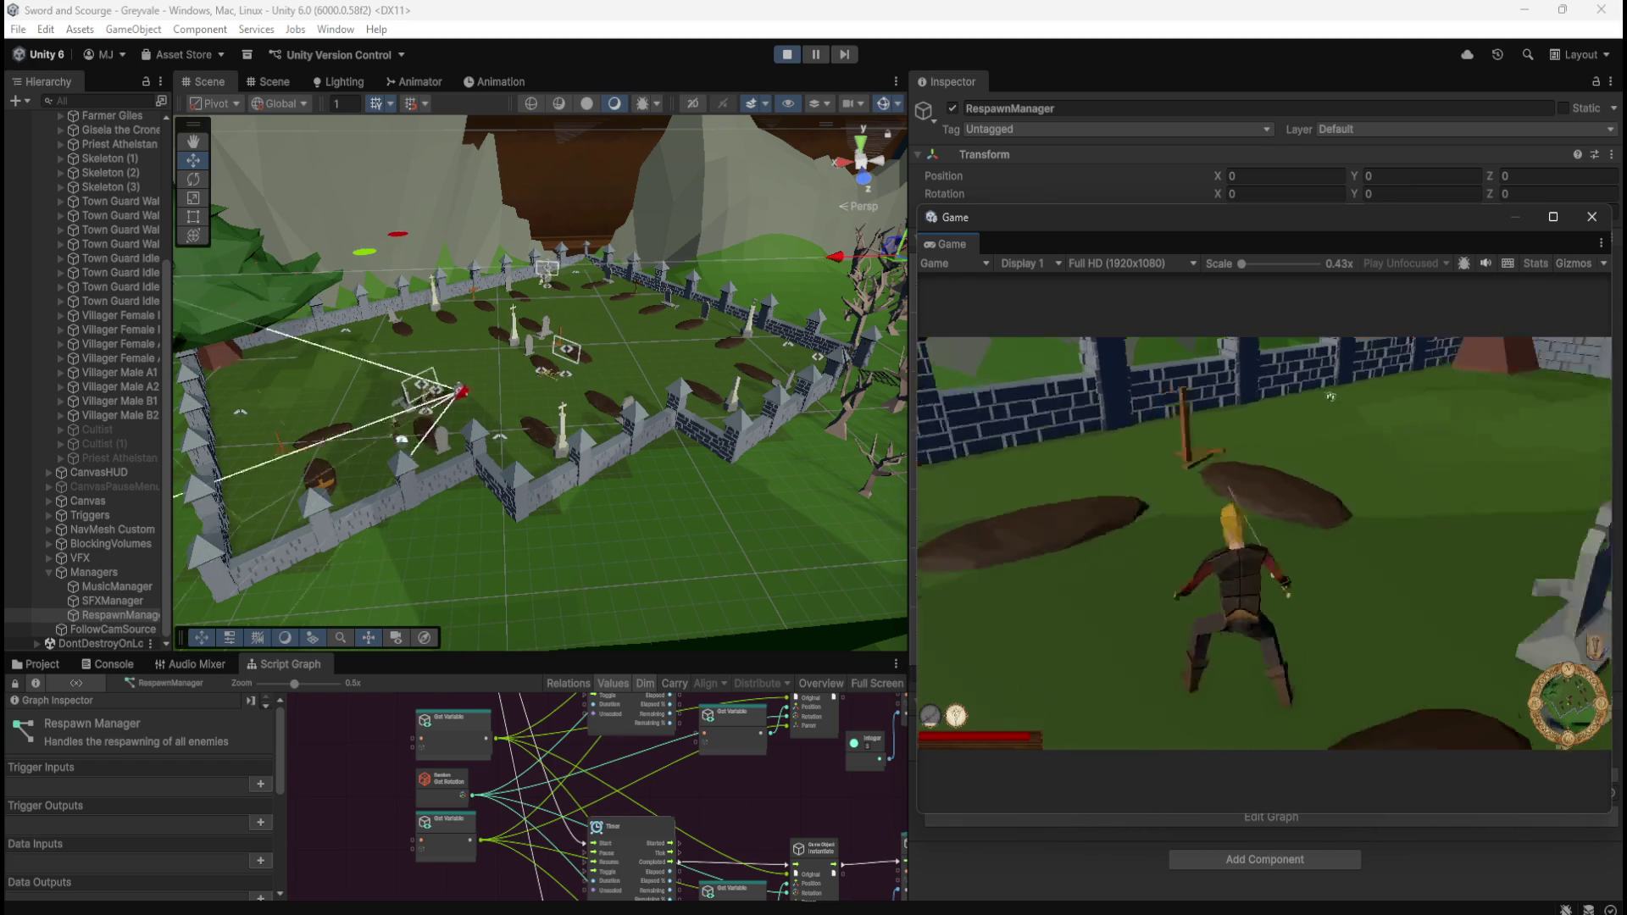
key("w")
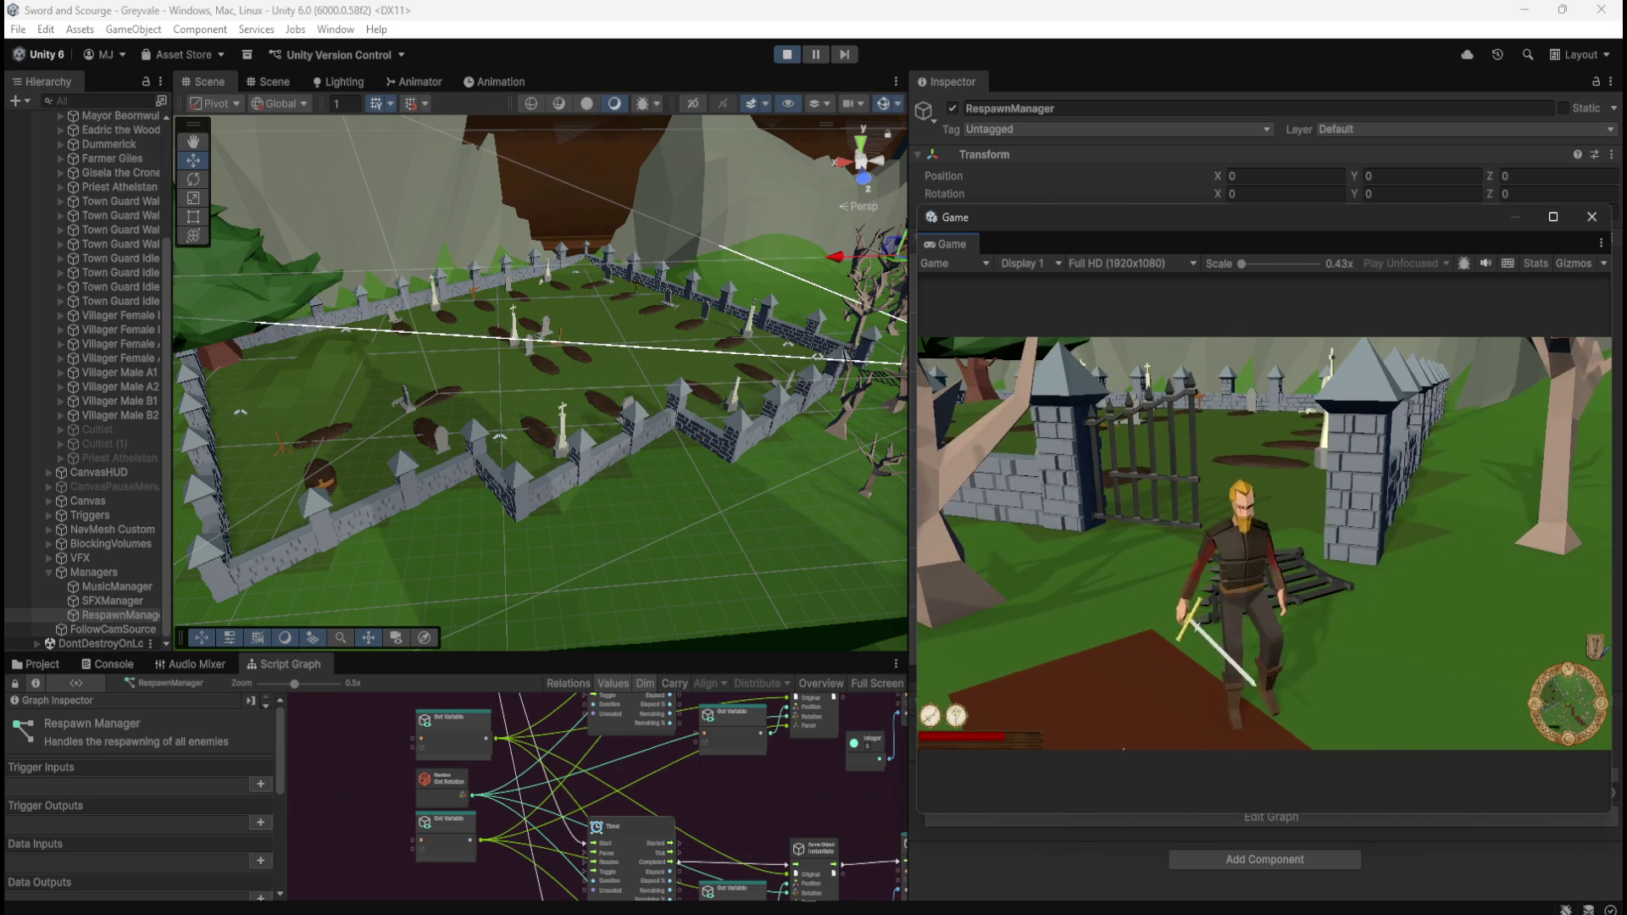
key("Escape")
Step: Check the Hierarchy, resume, wait for a Skeleton(Clone) respawn, then pause the game again
scroll(90, 344, "up", 5)
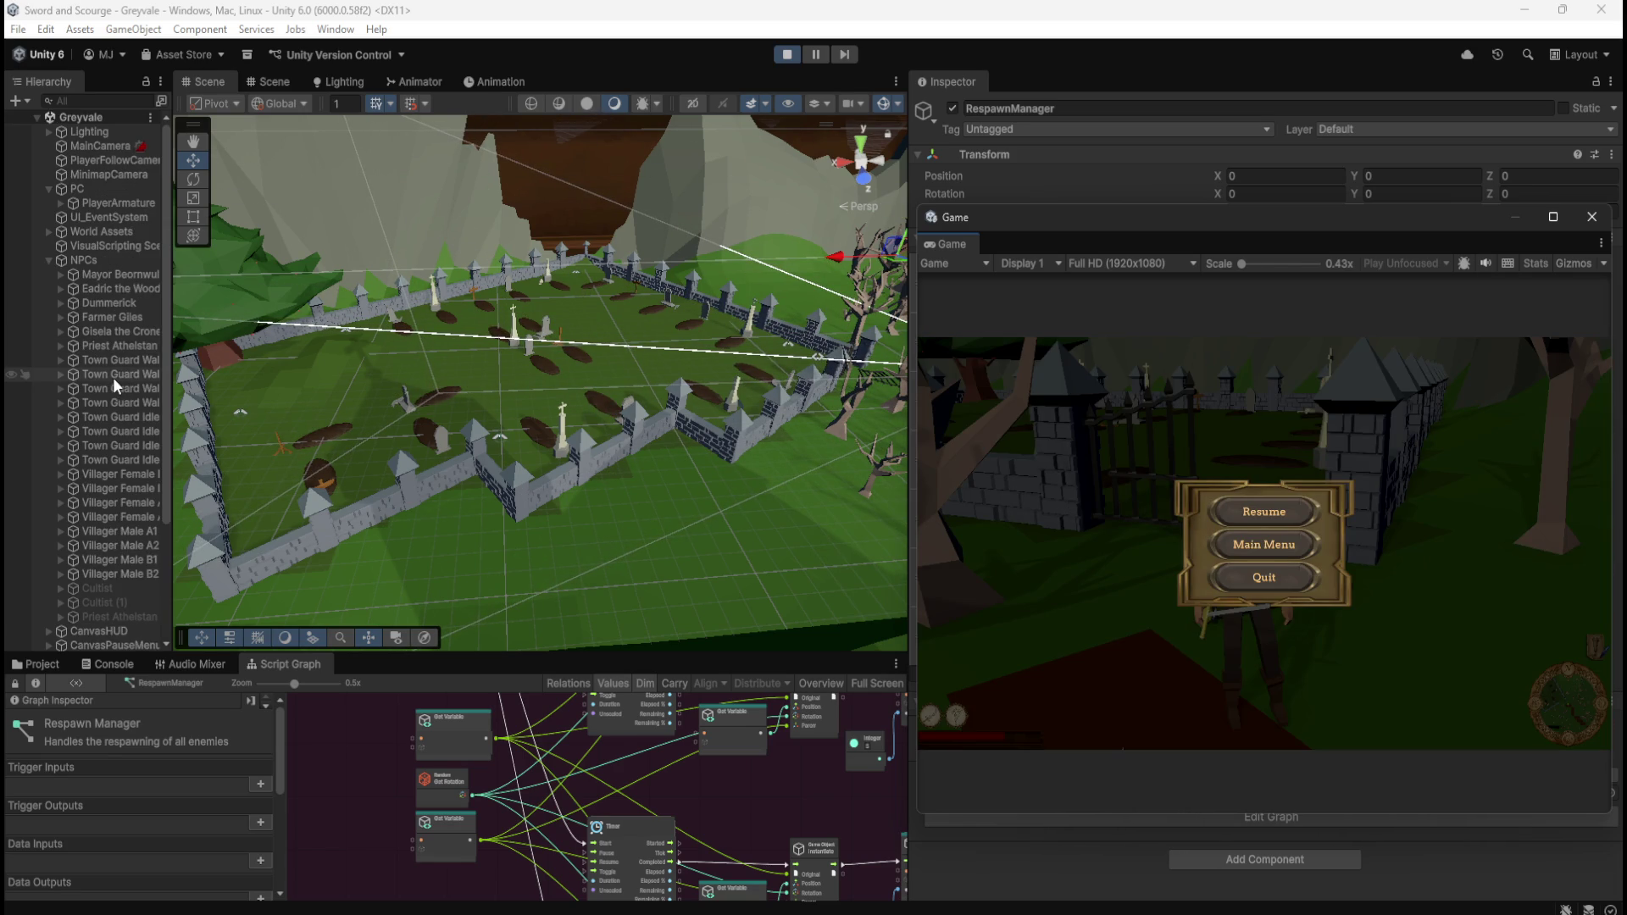
scroll(114, 380, "down", 5)
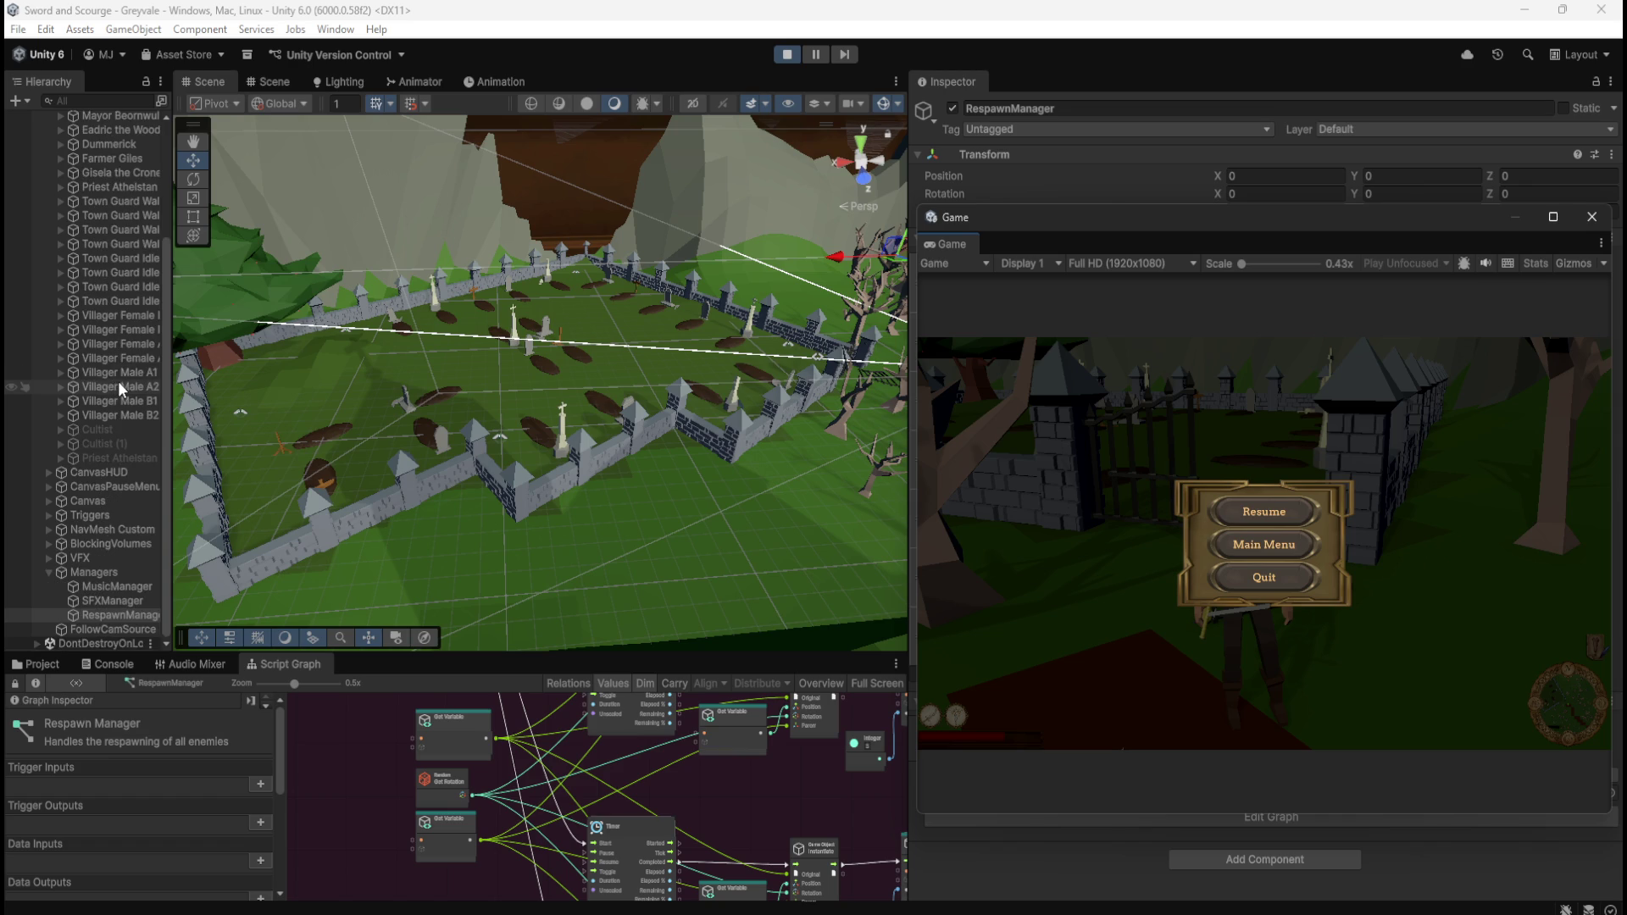
scroll(119, 379, "up", 2)
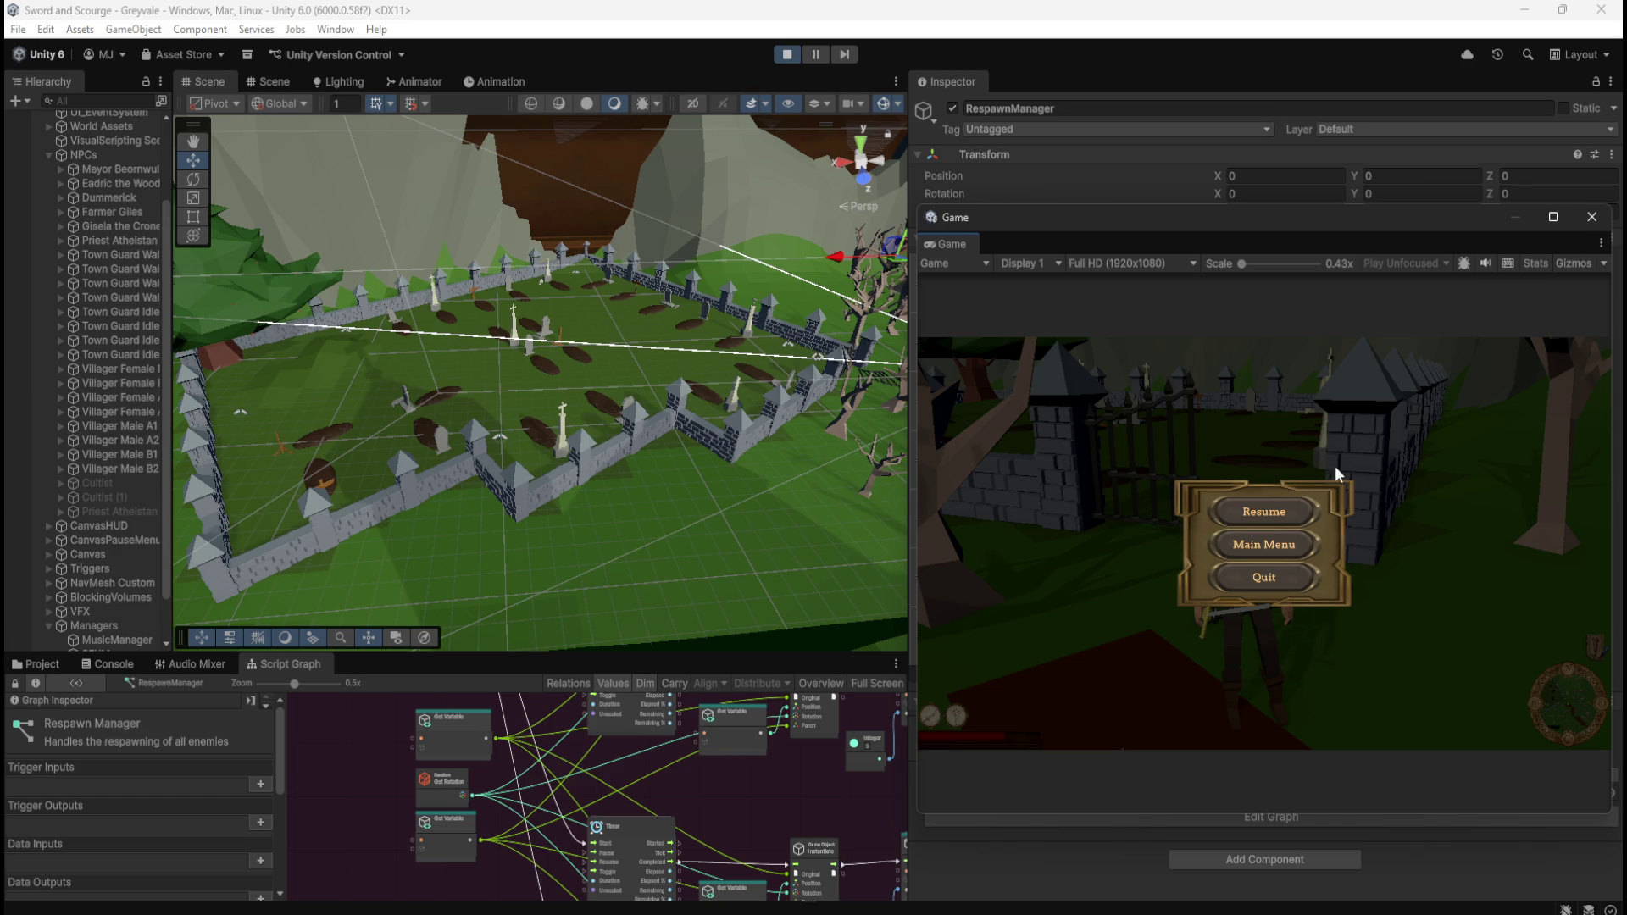
left_click(1281, 502)
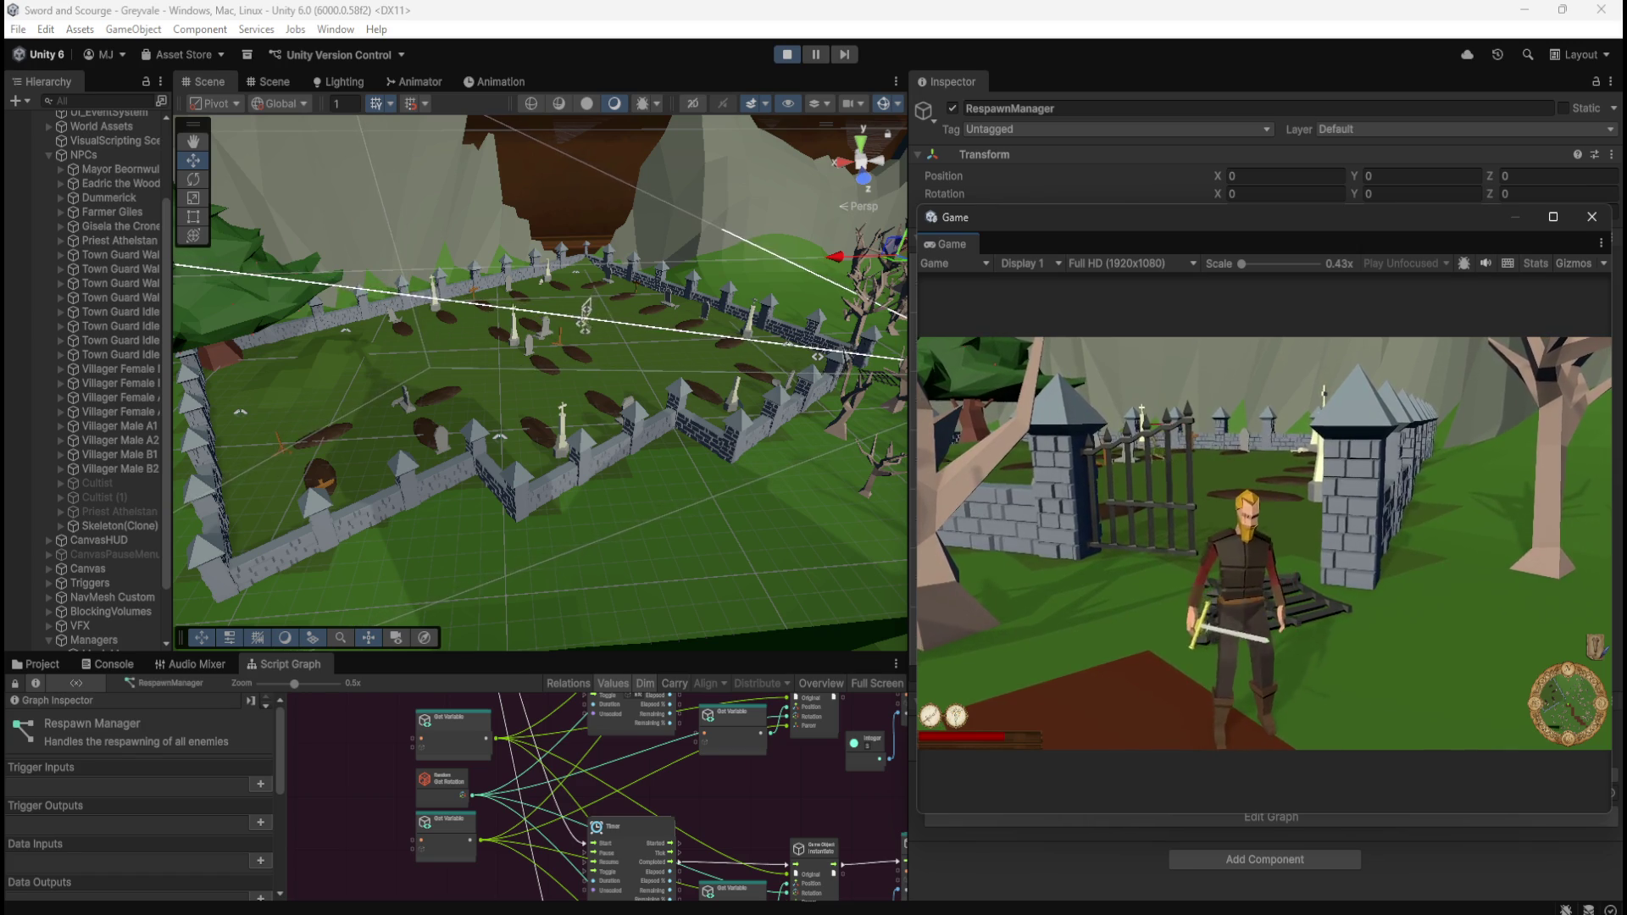
key("Escape")
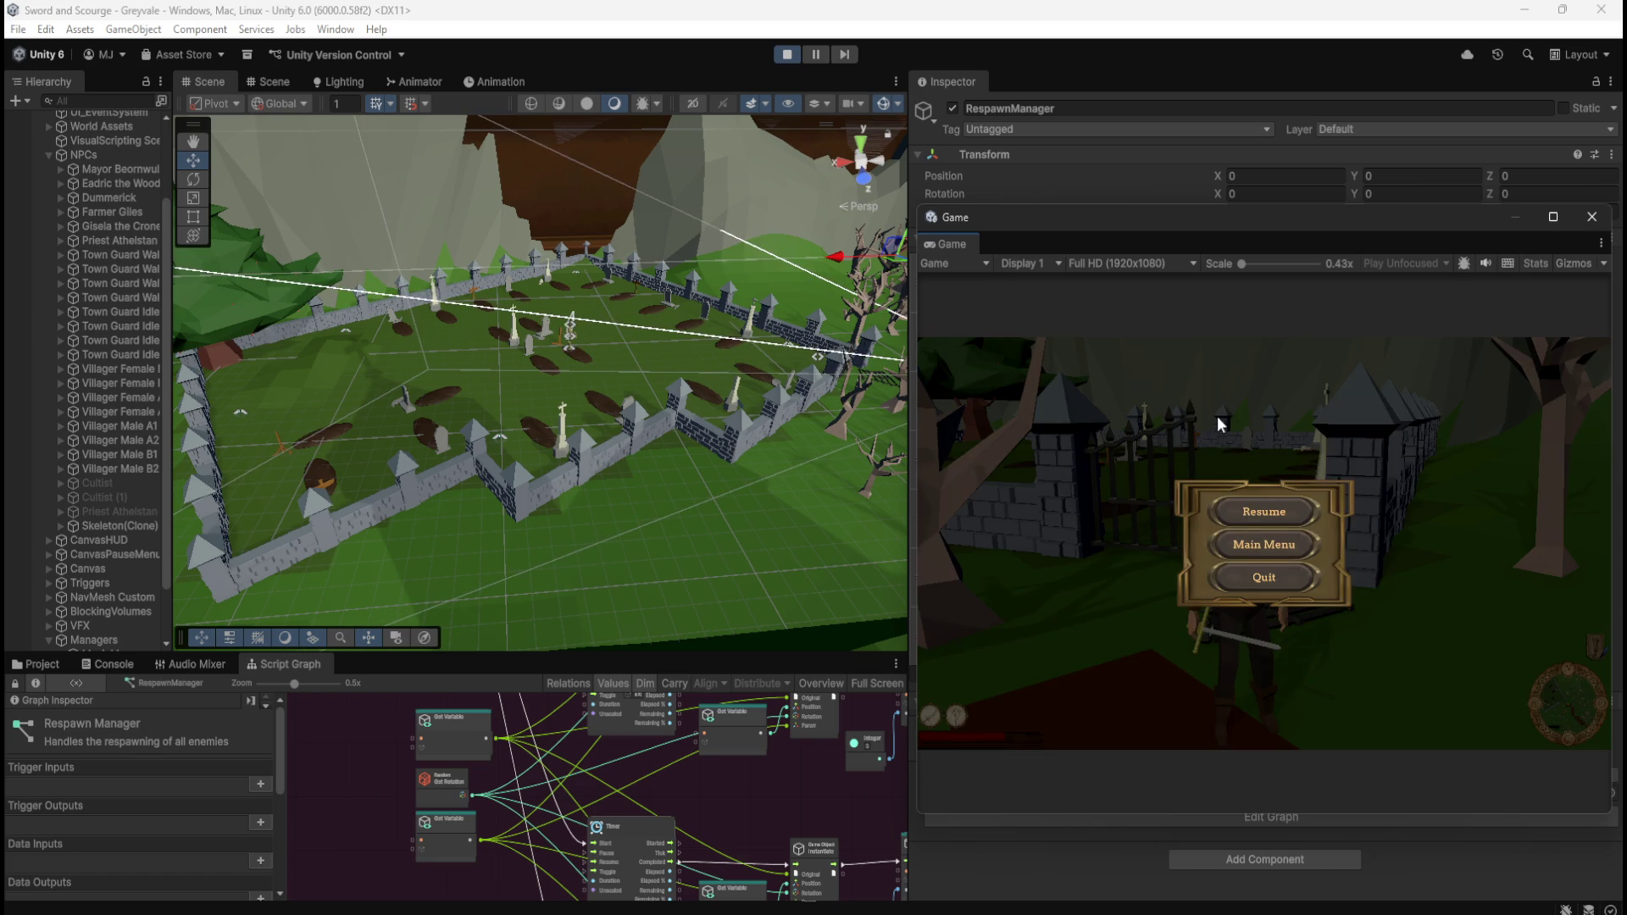
Step: Stop Play mode, widen the Scene view, and pan the Script Graph to the skeleton spawn branches
left_click(786, 54)
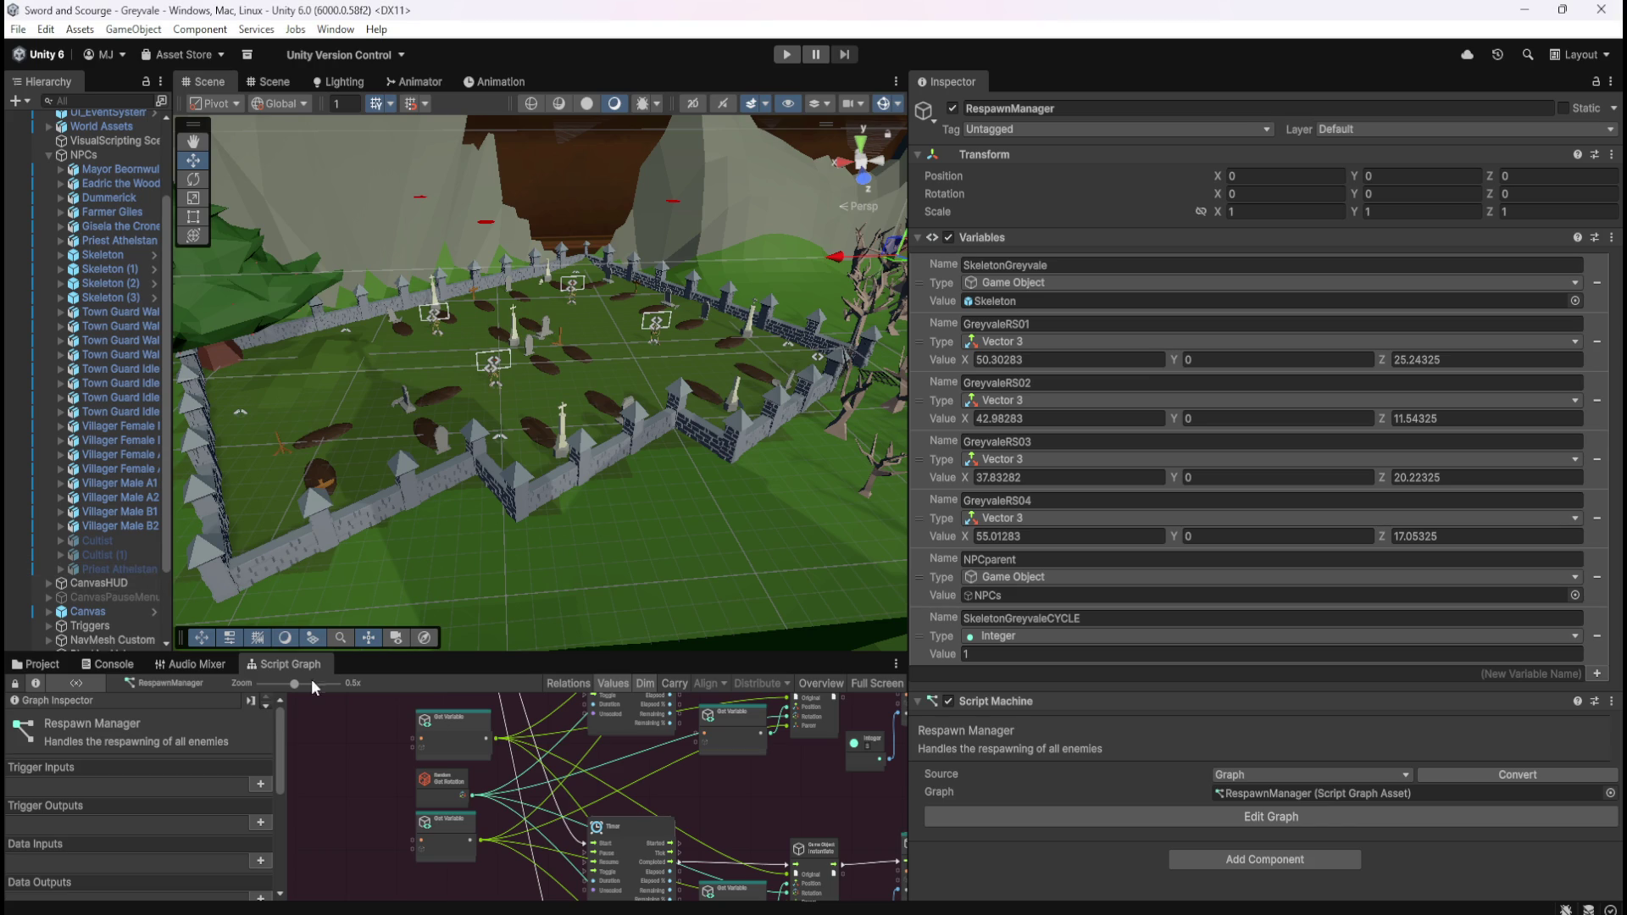
scroll(120, 609, "down", 3)
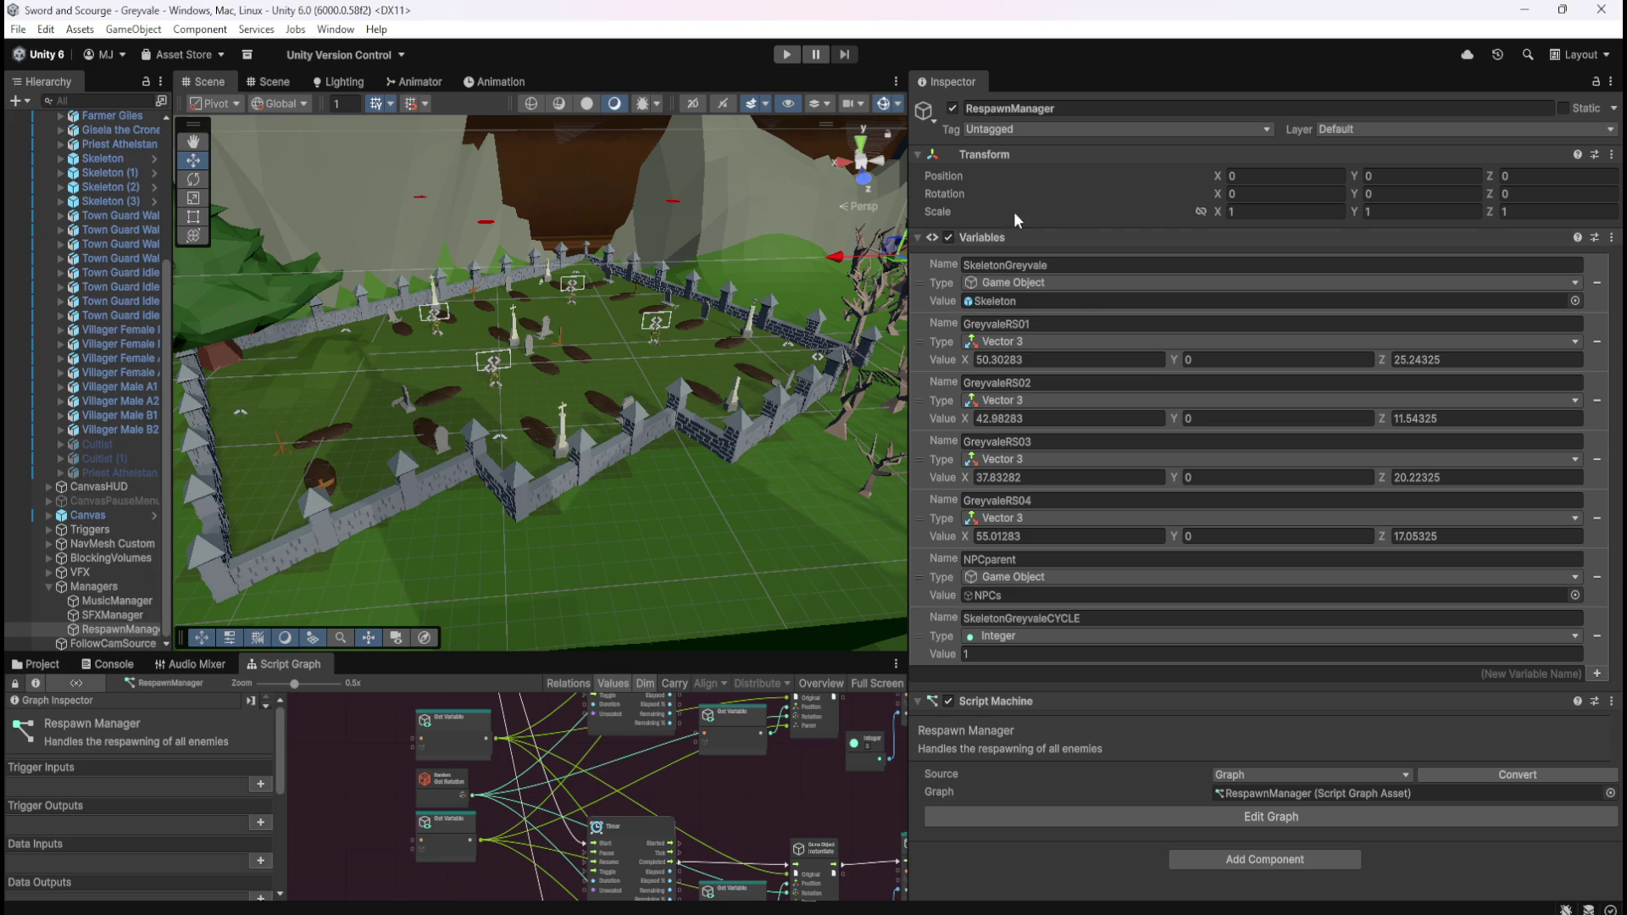
left_click_drag(904, 256, 1175, 280)
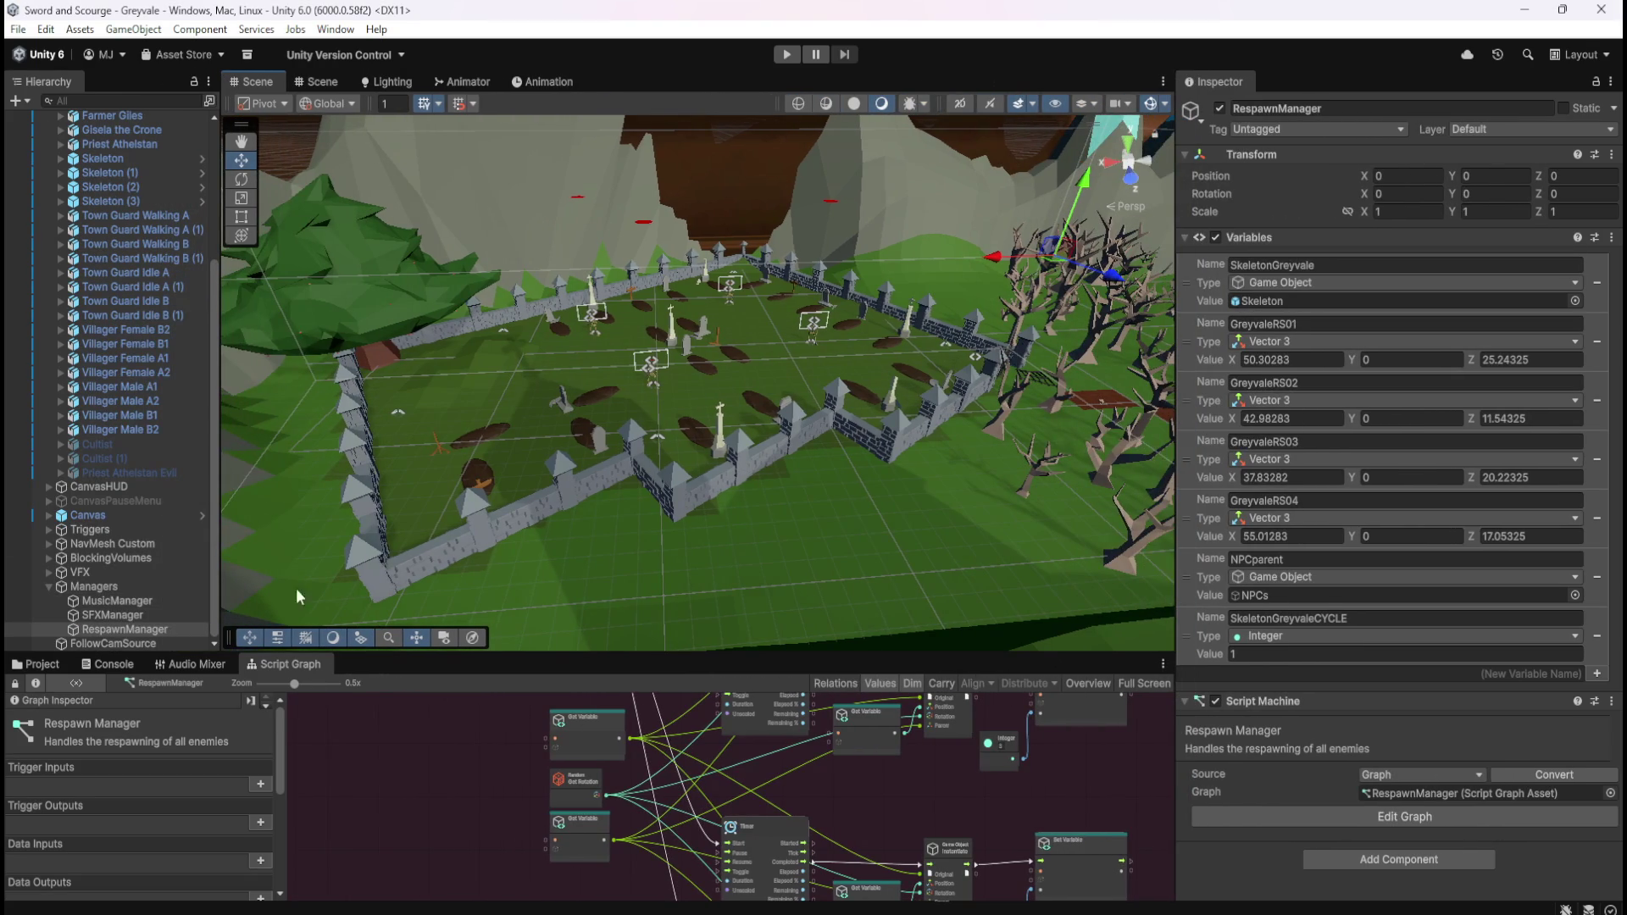
scroll(1286, 276, "up", 3)
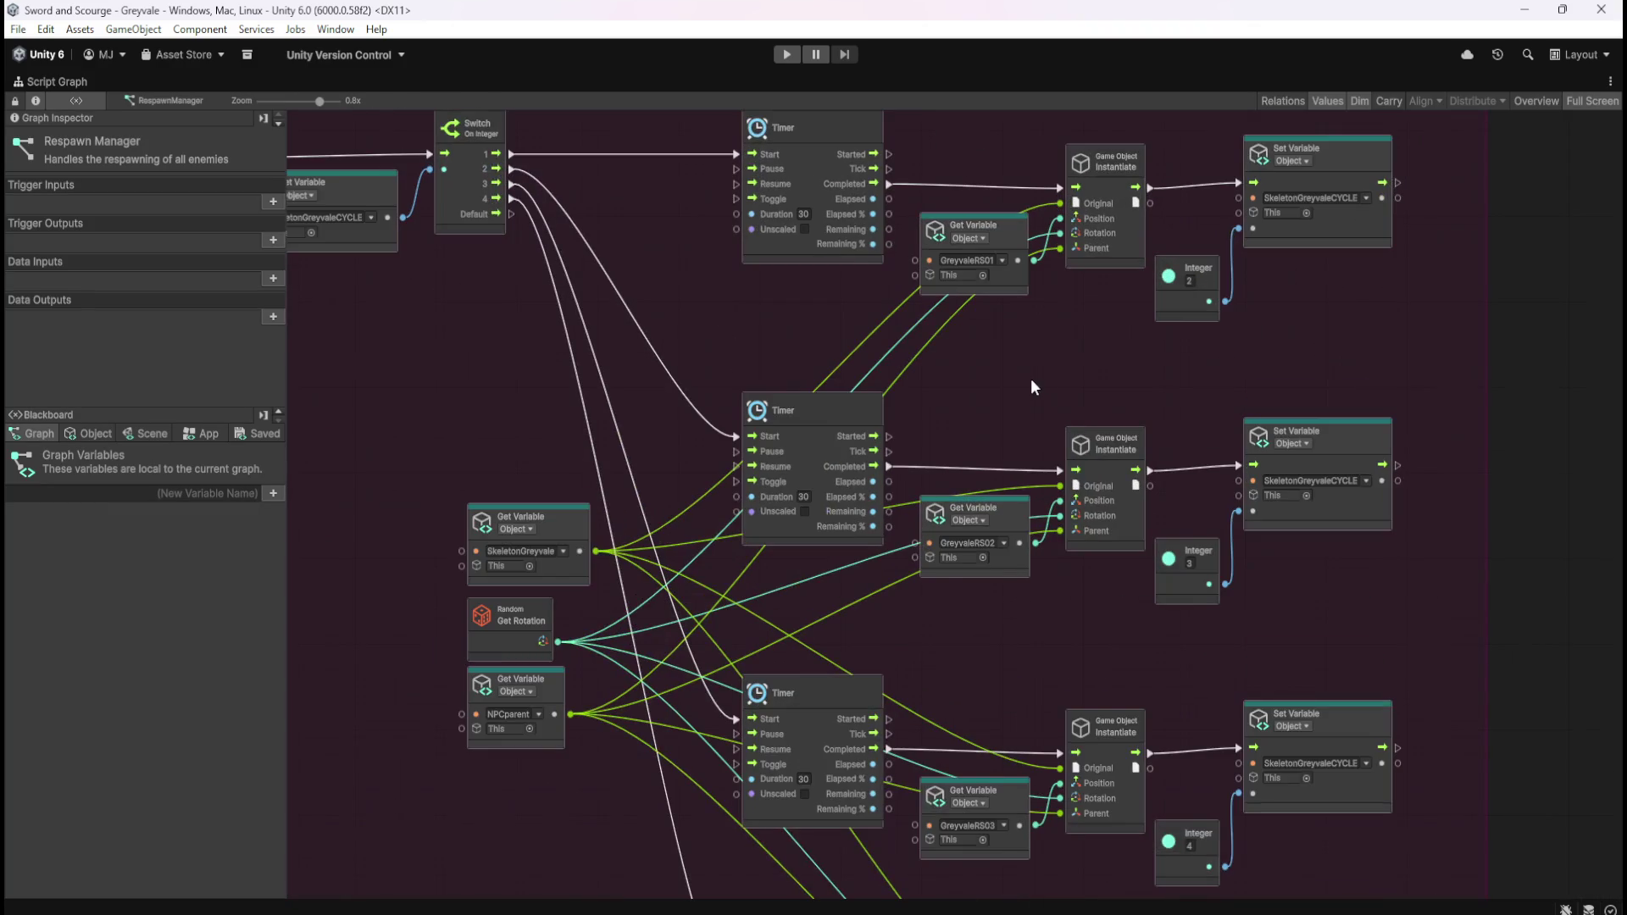
left_click_drag(861, 470, 963, 407)
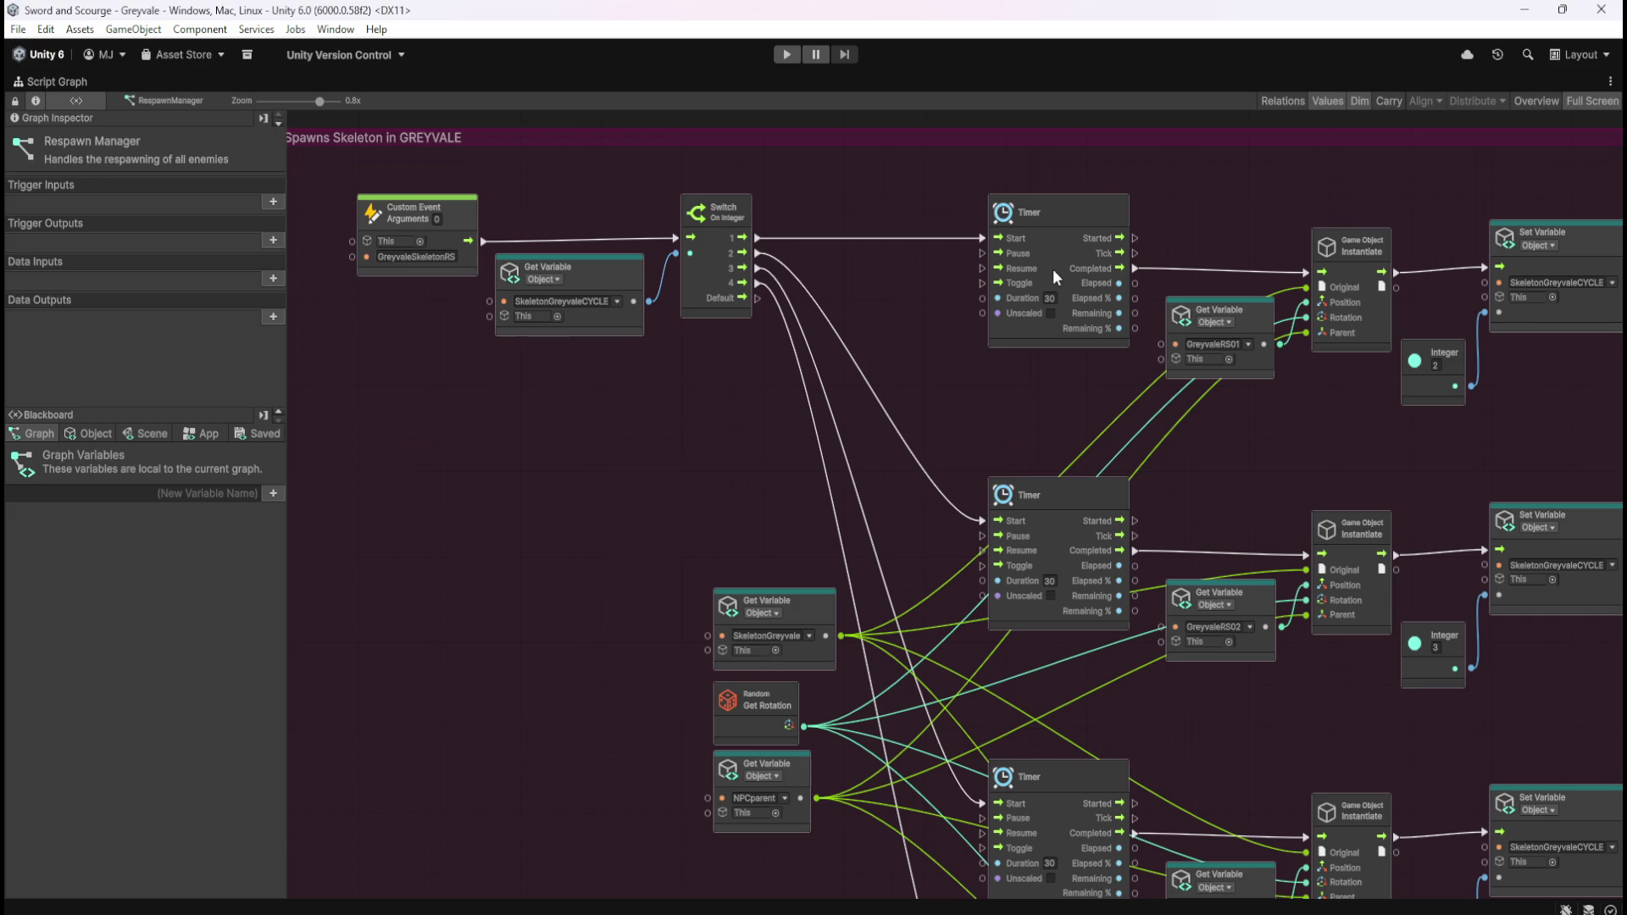
scroll(1290, 267, "right", 3)
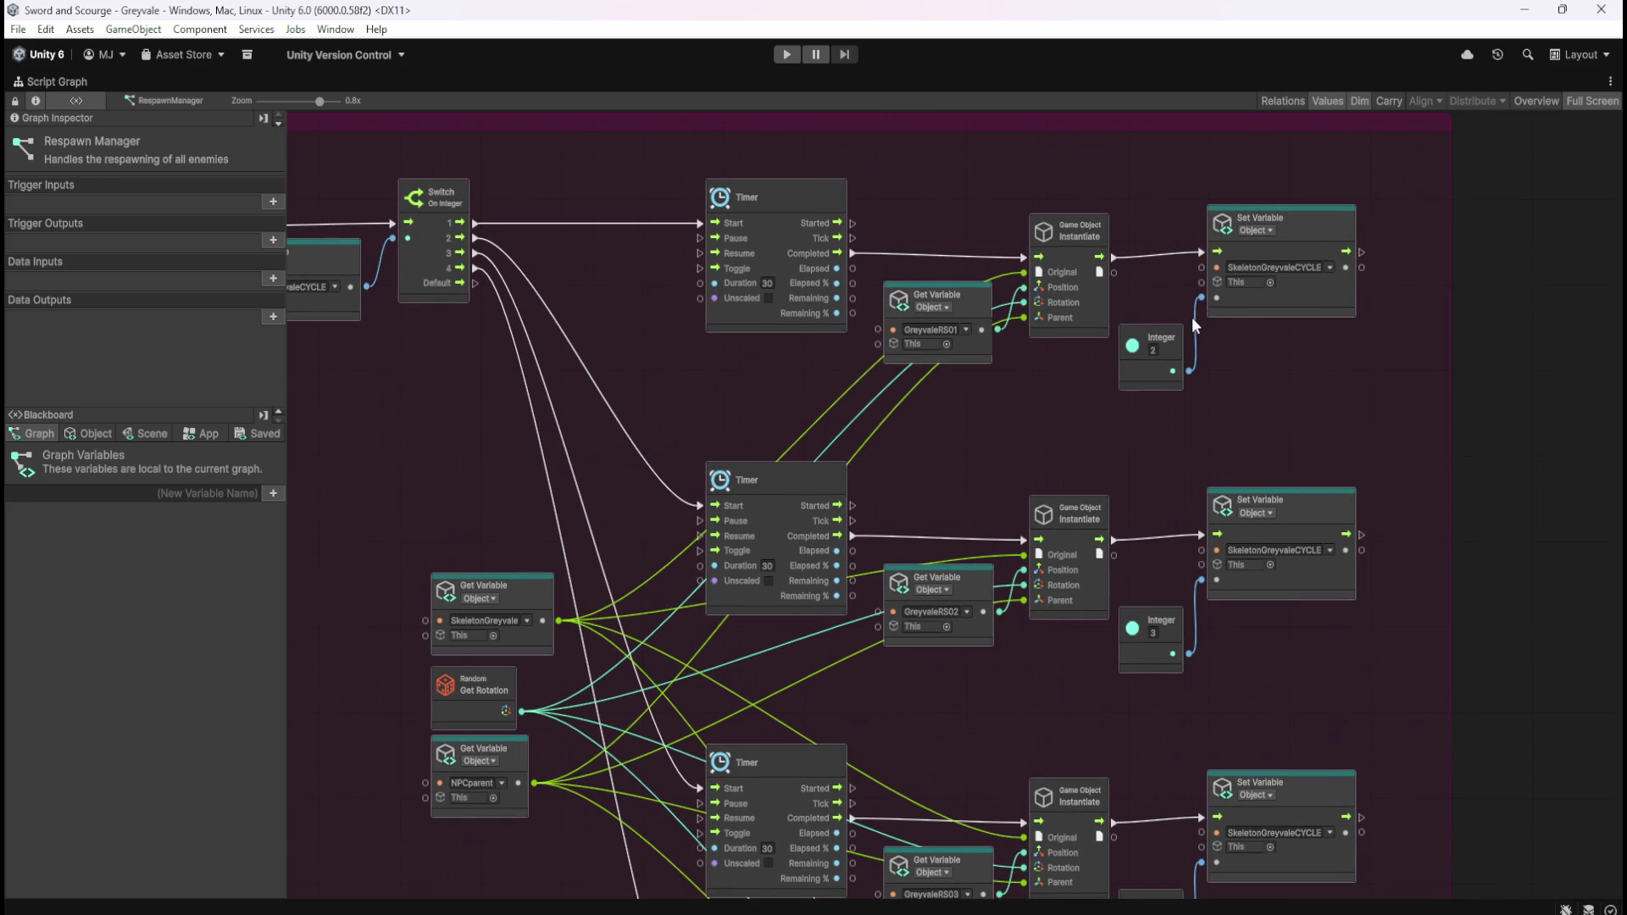
Step: List the Blackboard's object variables, with SkeletonGreyvaleCYCLE as an Integer set to 1
scroll(1334, 361, "left", 2)
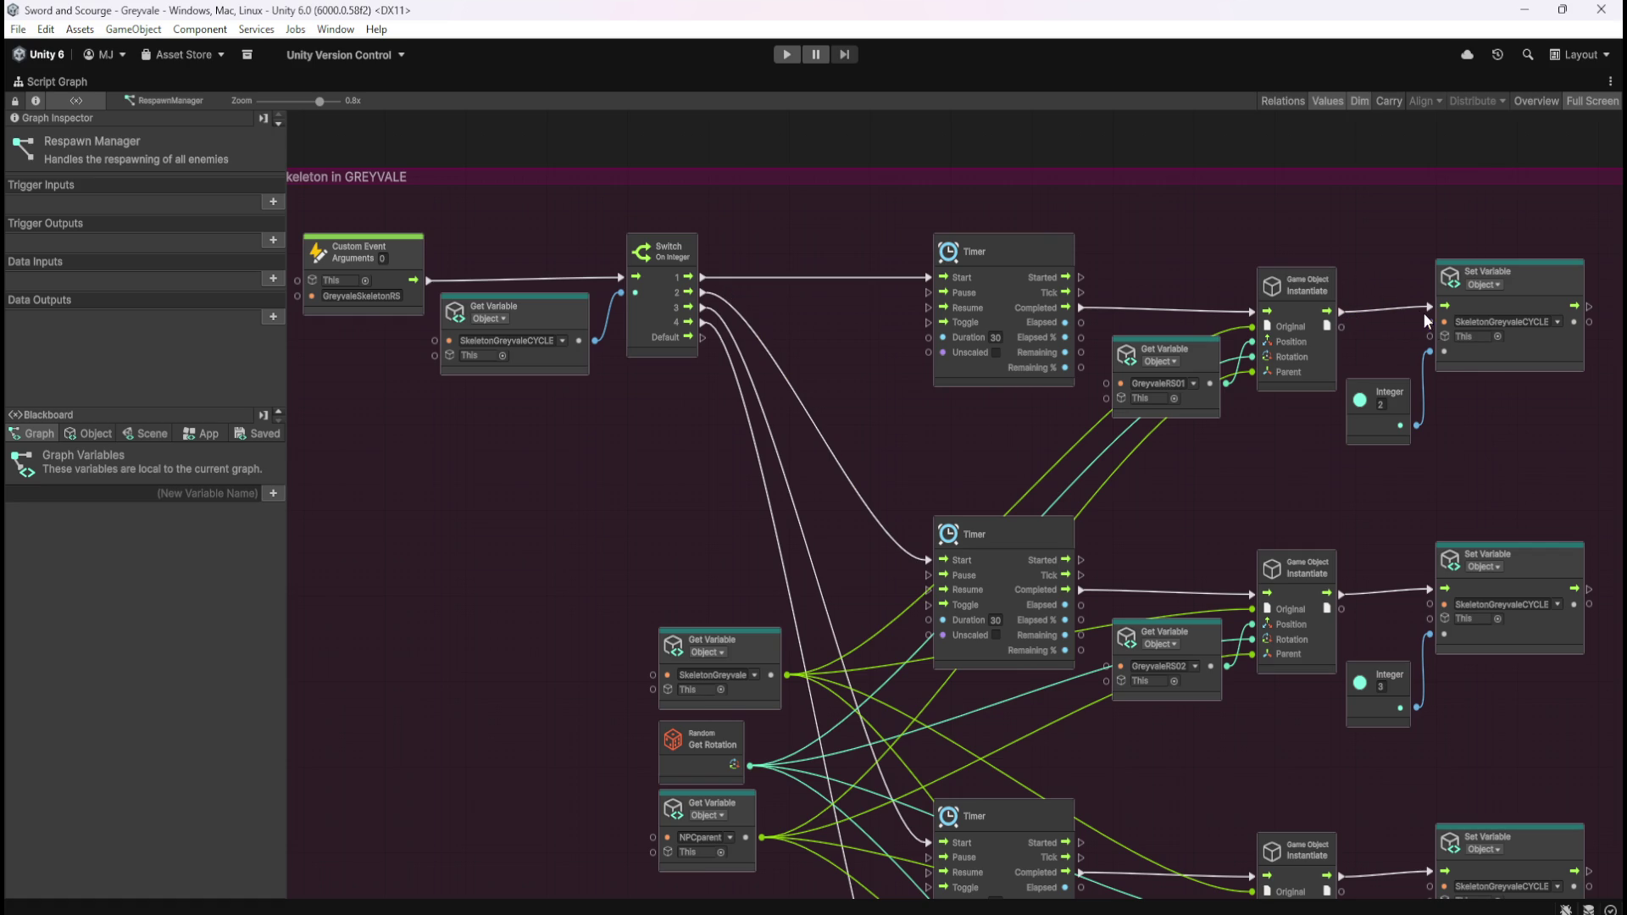
left_click(103, 430)
scroll(176, 620, "down", 1)
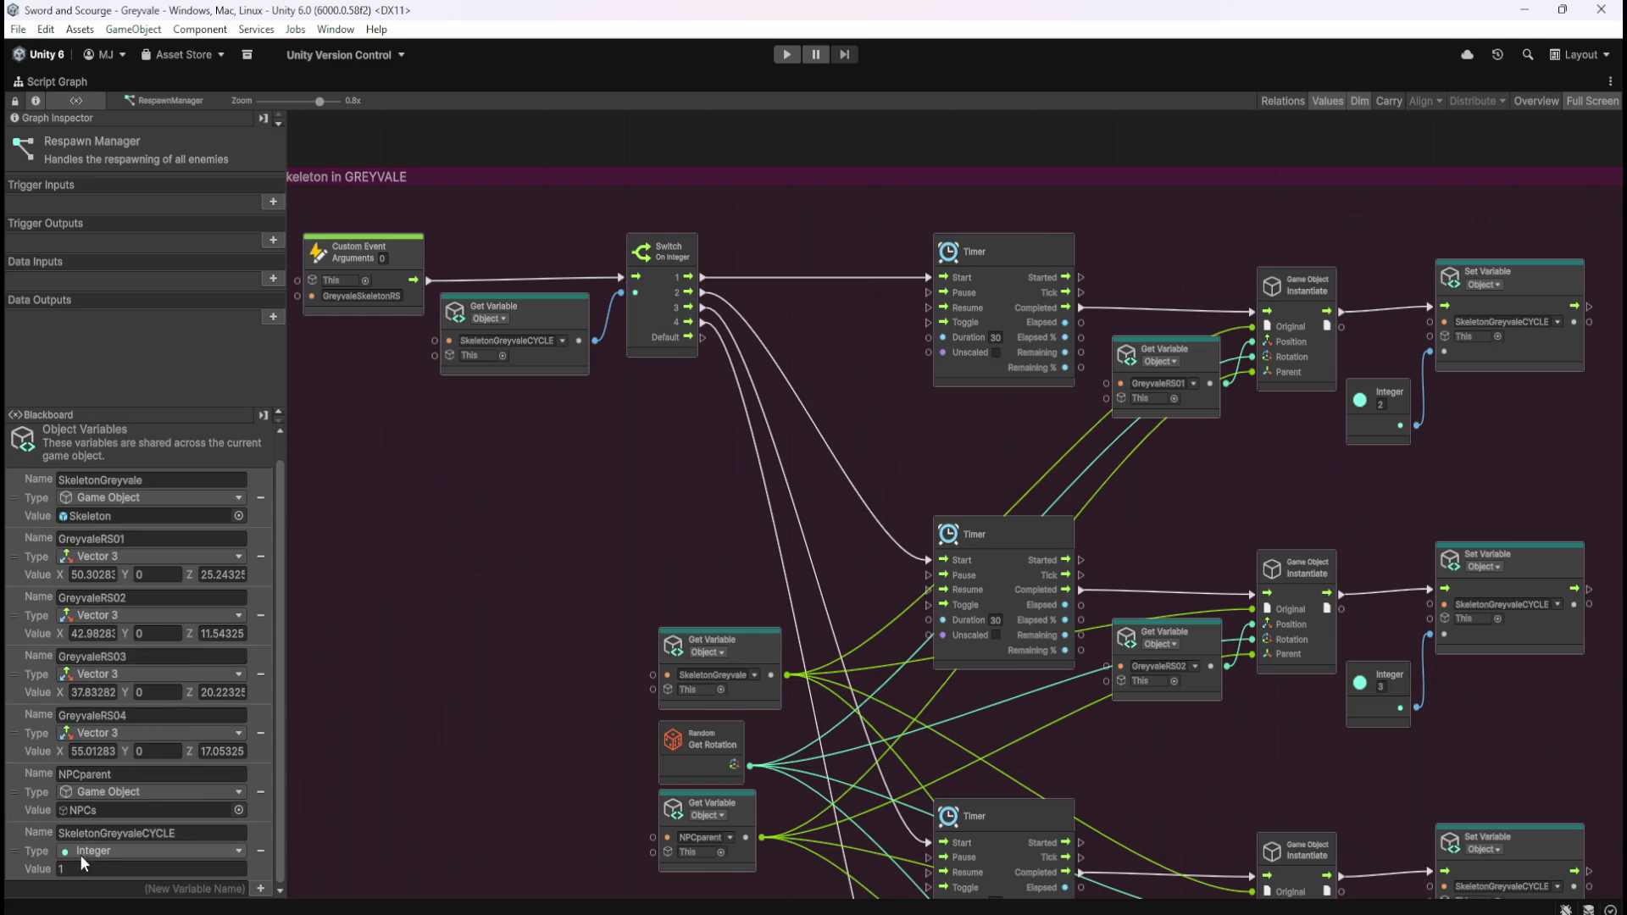
mouse_move(883, 215)
left_mouse_down()
mouse_move(1013, 377)
mouse_move(1095, 429)
left_mouse_up()
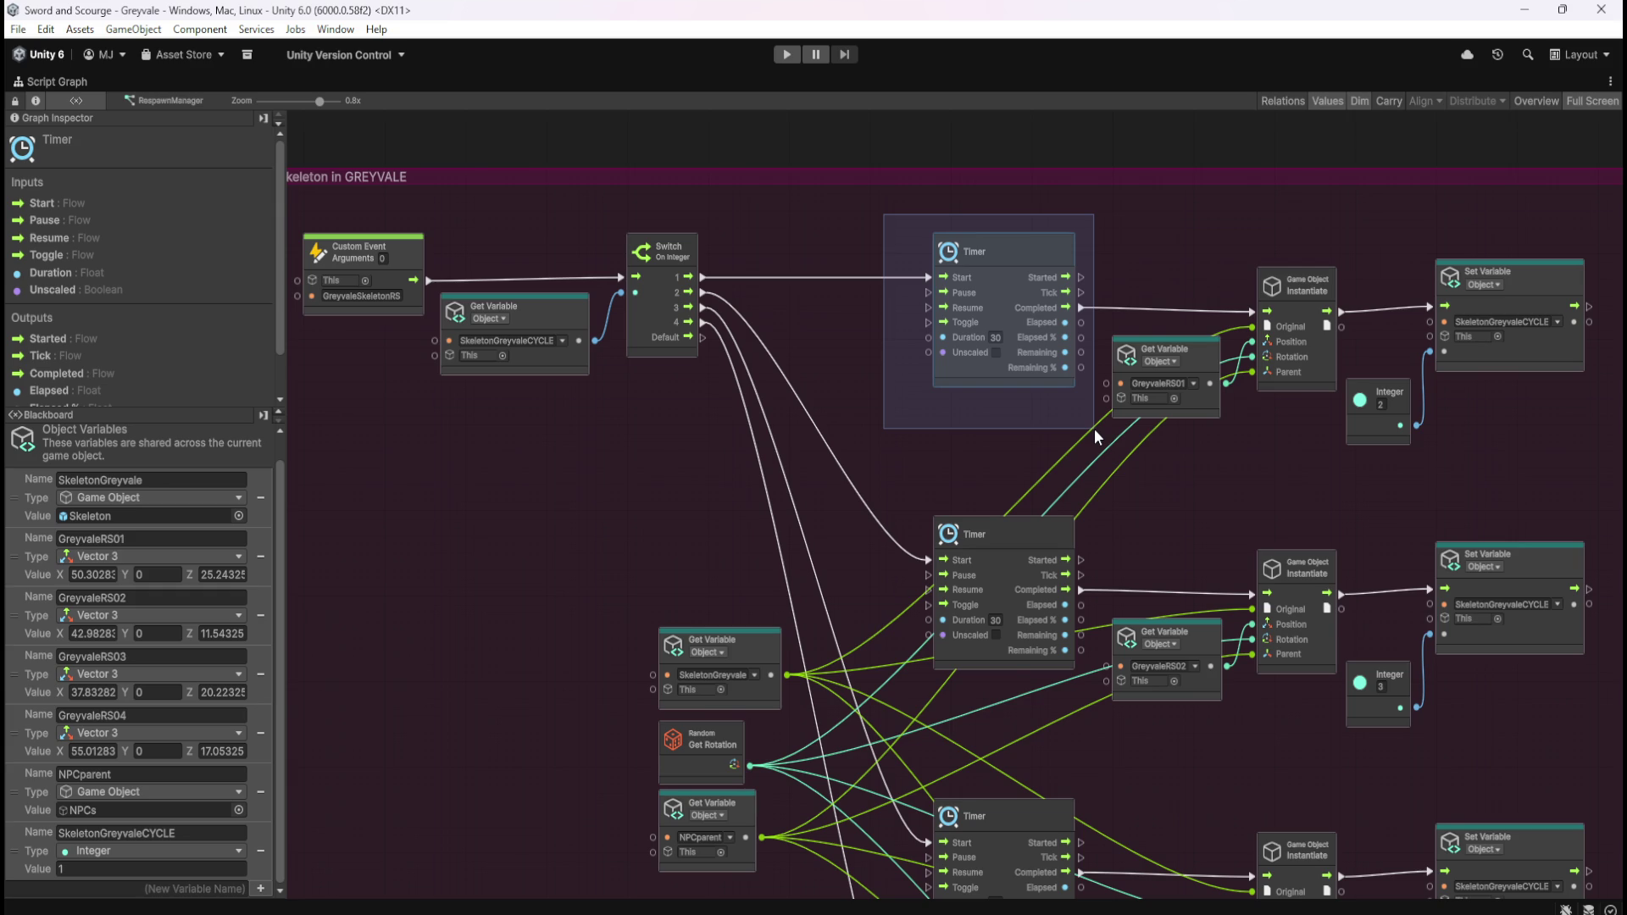
Step: Unlink the Set Variable nodes from the Instantiate outputs in all four spawn rows
left_click_drag(1095, 429, 1095, 429)
left_click_drag(1348, 217, 1595, 465)
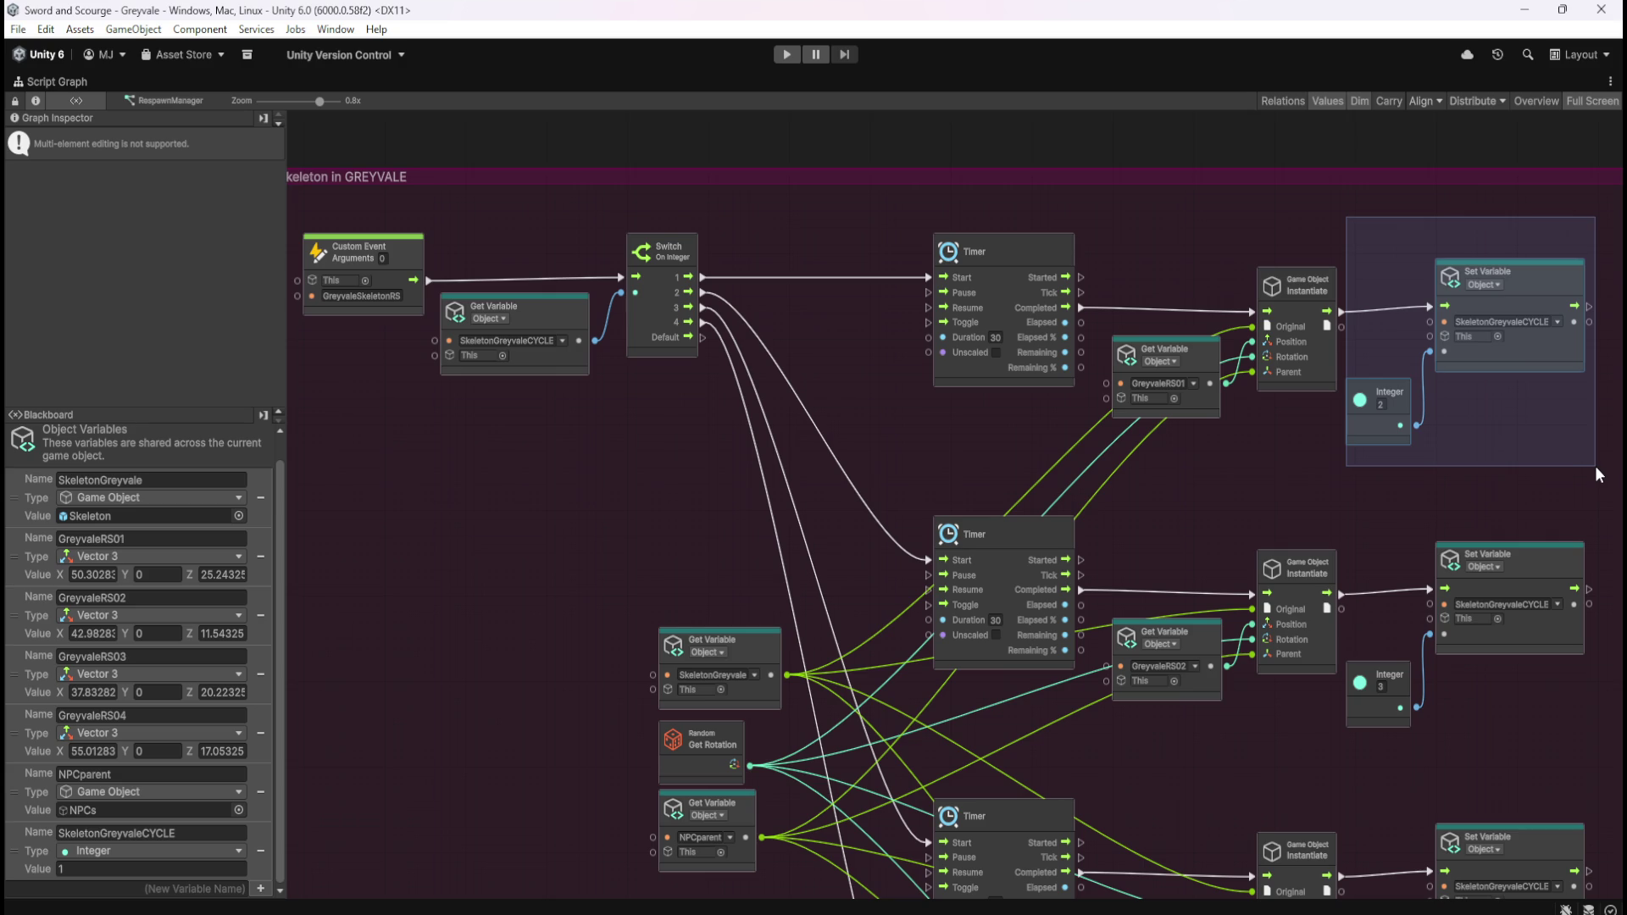
left_click_drag(1358, 247, 1517, 410)
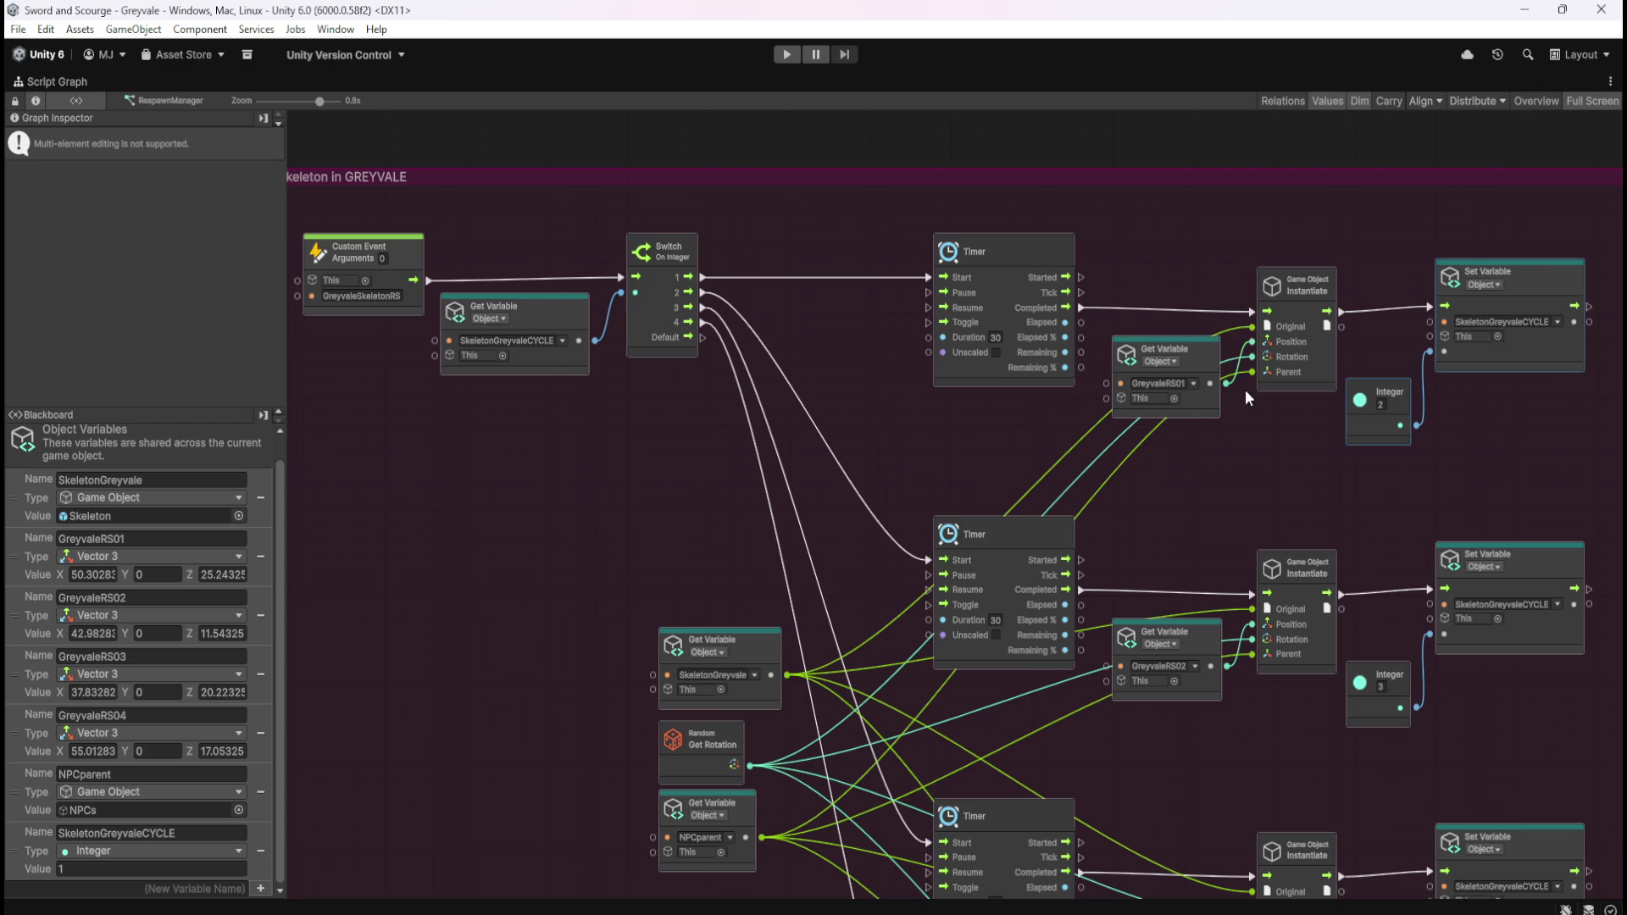
left_click(1511, 429)
left_click_drag(1510, 429, 1330, 466)
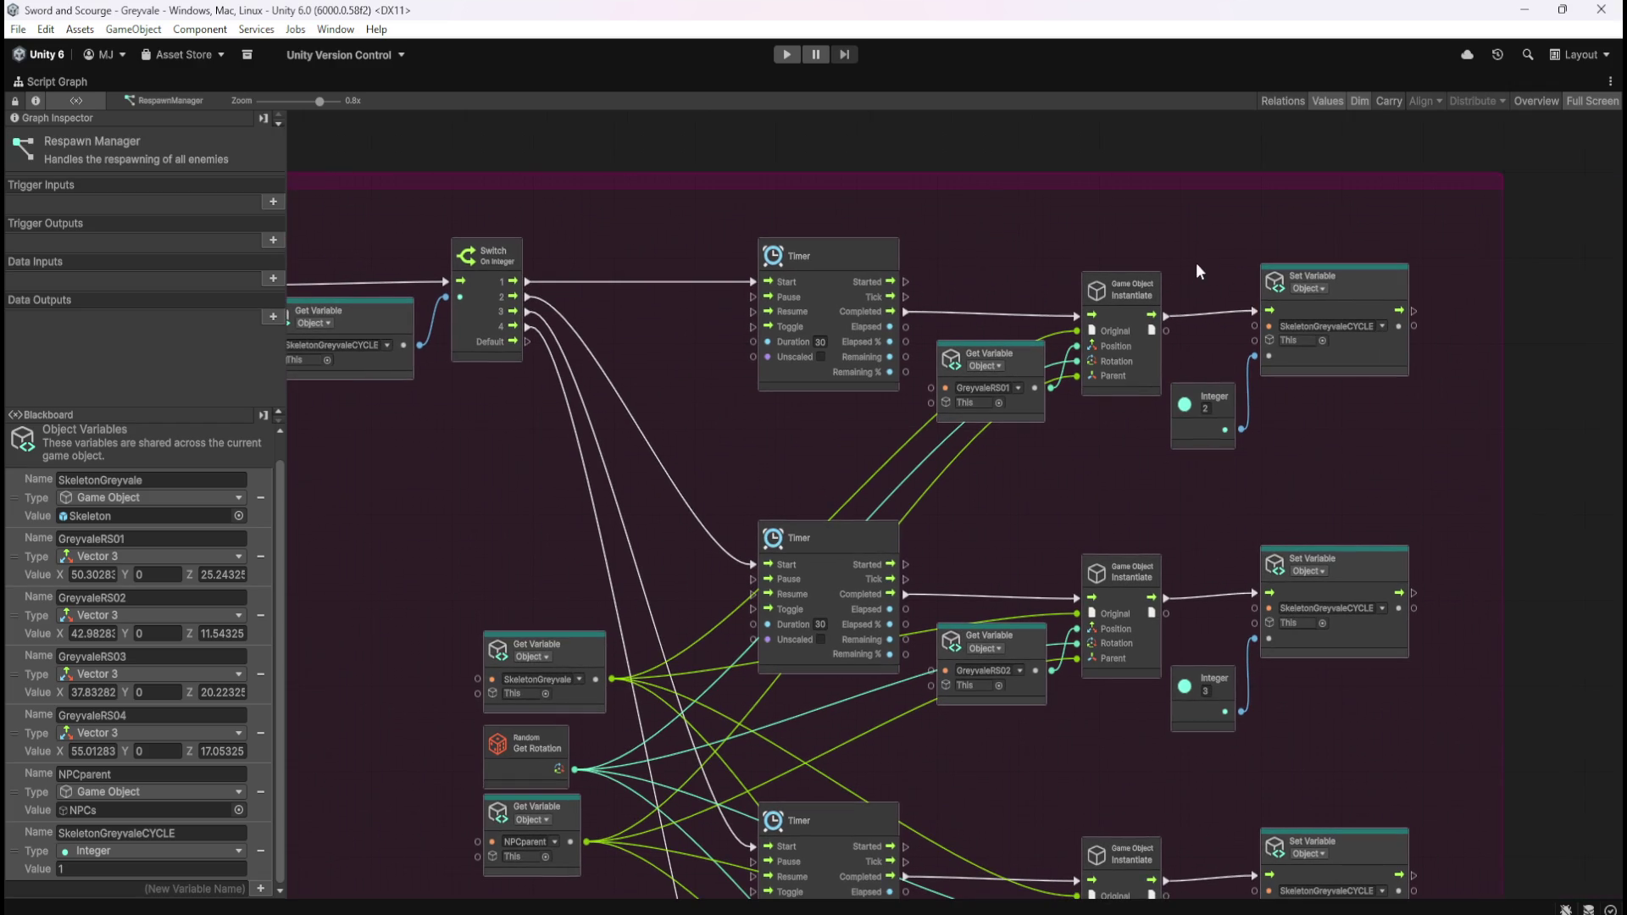
right_click(1167, 314)
right_click(1167, 598)
scroll(1293, 389, "down", 5)
scroll(1294, 389, "down", 1)
right_click(1137, 507)
scroll(1318, 583, "down", 4)
right_click(1139, 613)
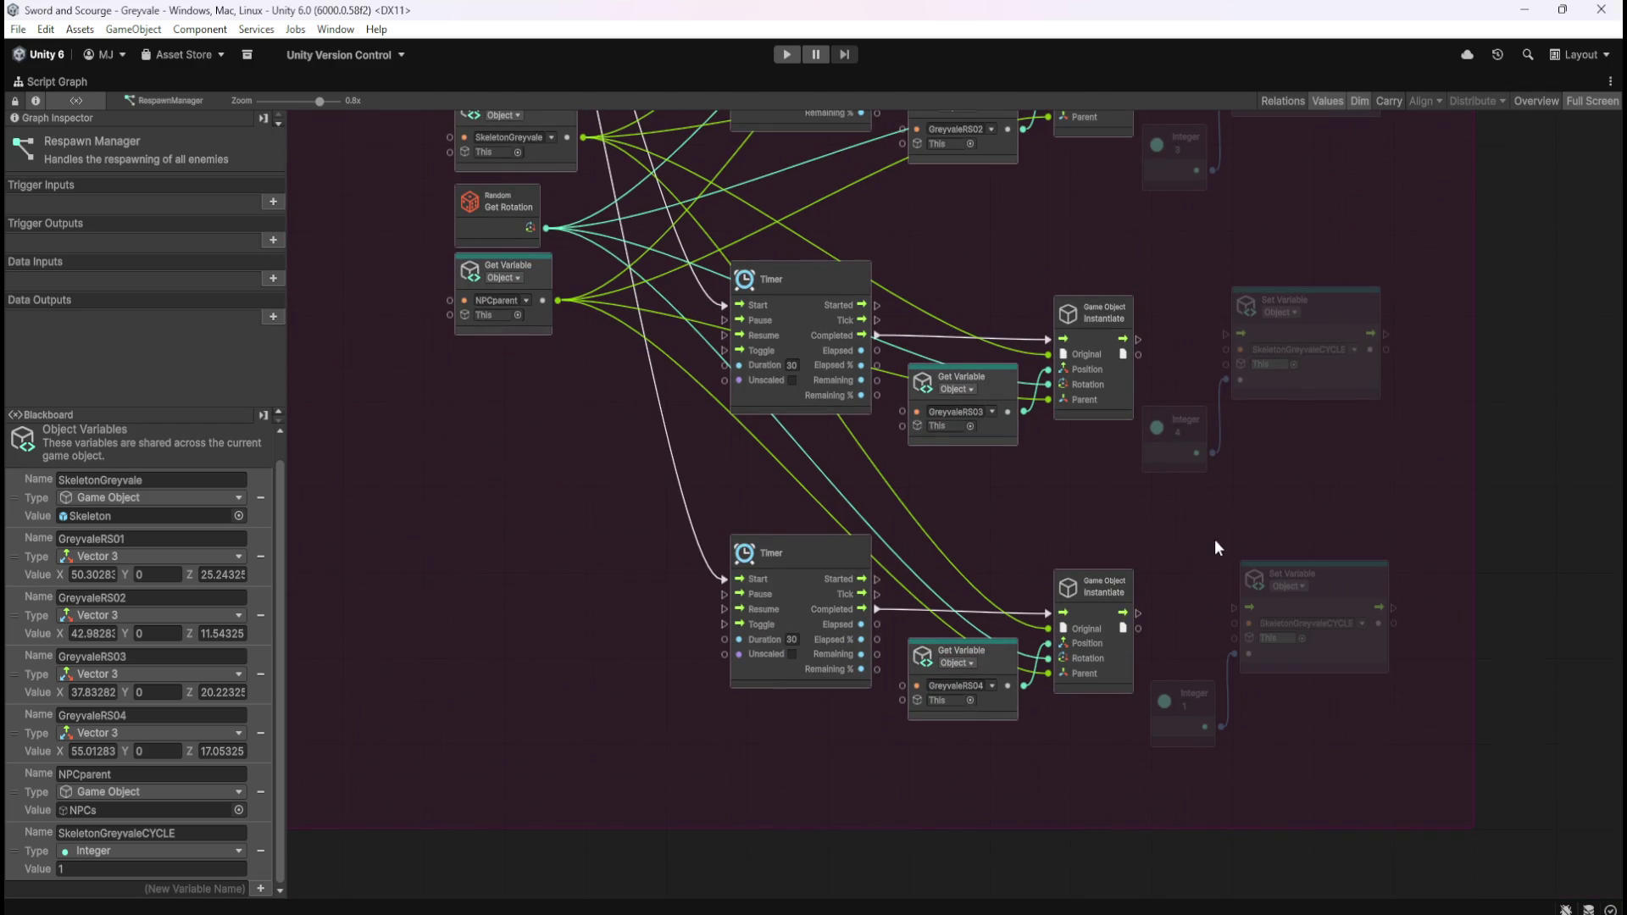
scroll(1333, 500, "up", 8)
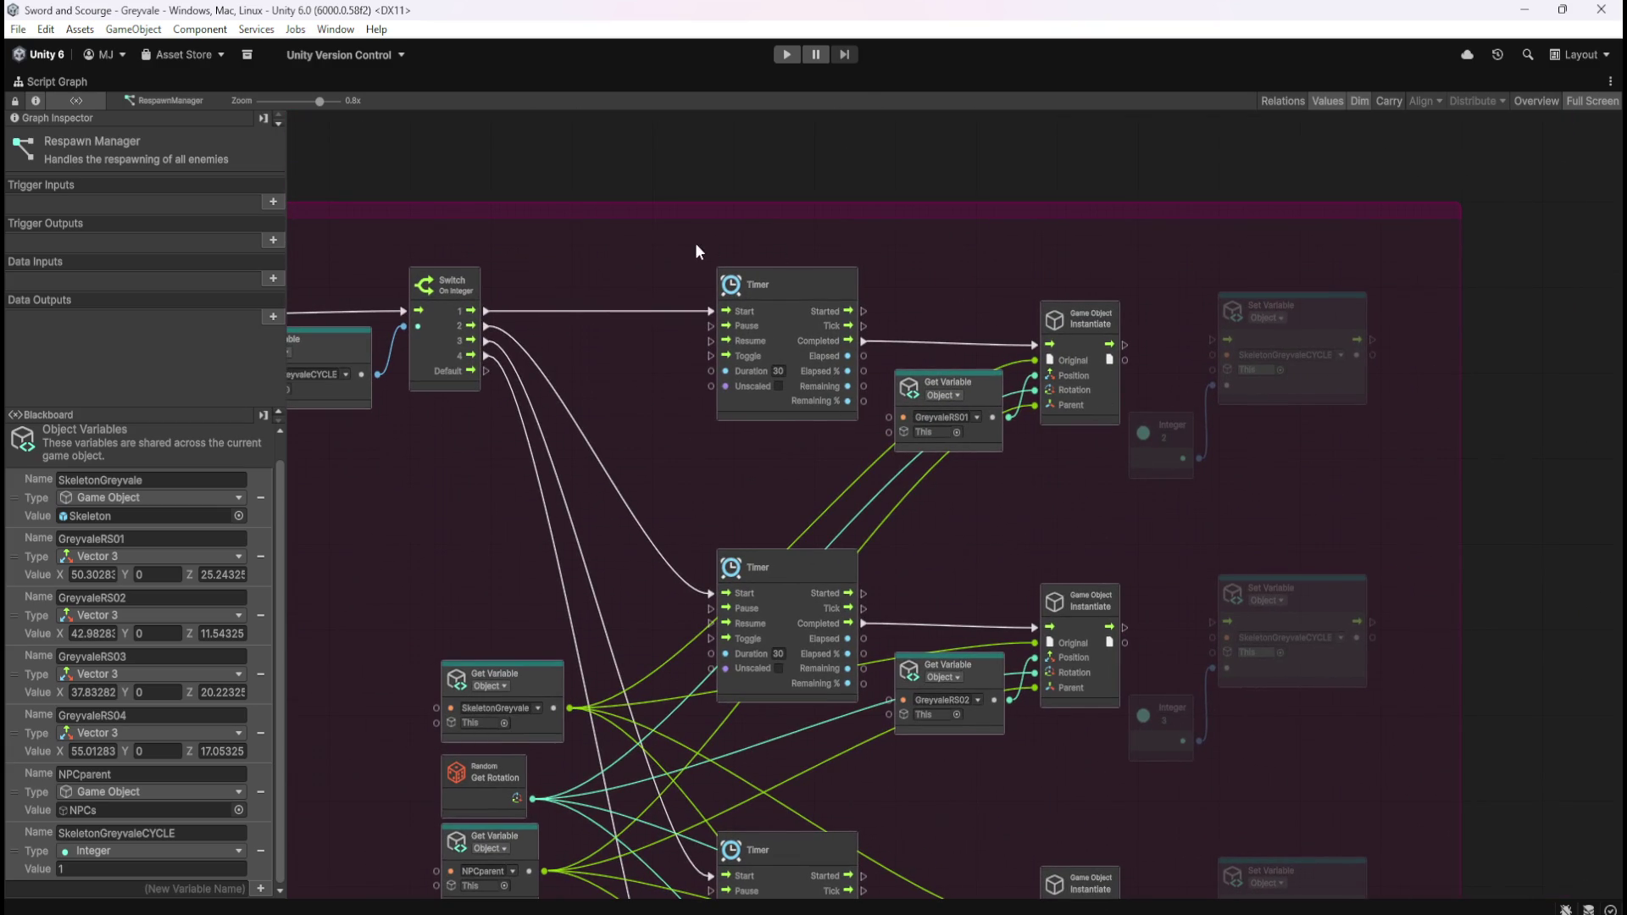
Step: Move row 1's Set Variable and Integer 2 pair in front of its Timer
left_click_drag(1162, 301, 1356, 462)
mouse_move(1331, 390)
left_mouse_down()
mouse_move(641, 434)
mouse_move(659, 369)
mouse_move(652, 393)
left_mouse_up()
left_click_drag(765, 249, 1112, 441)
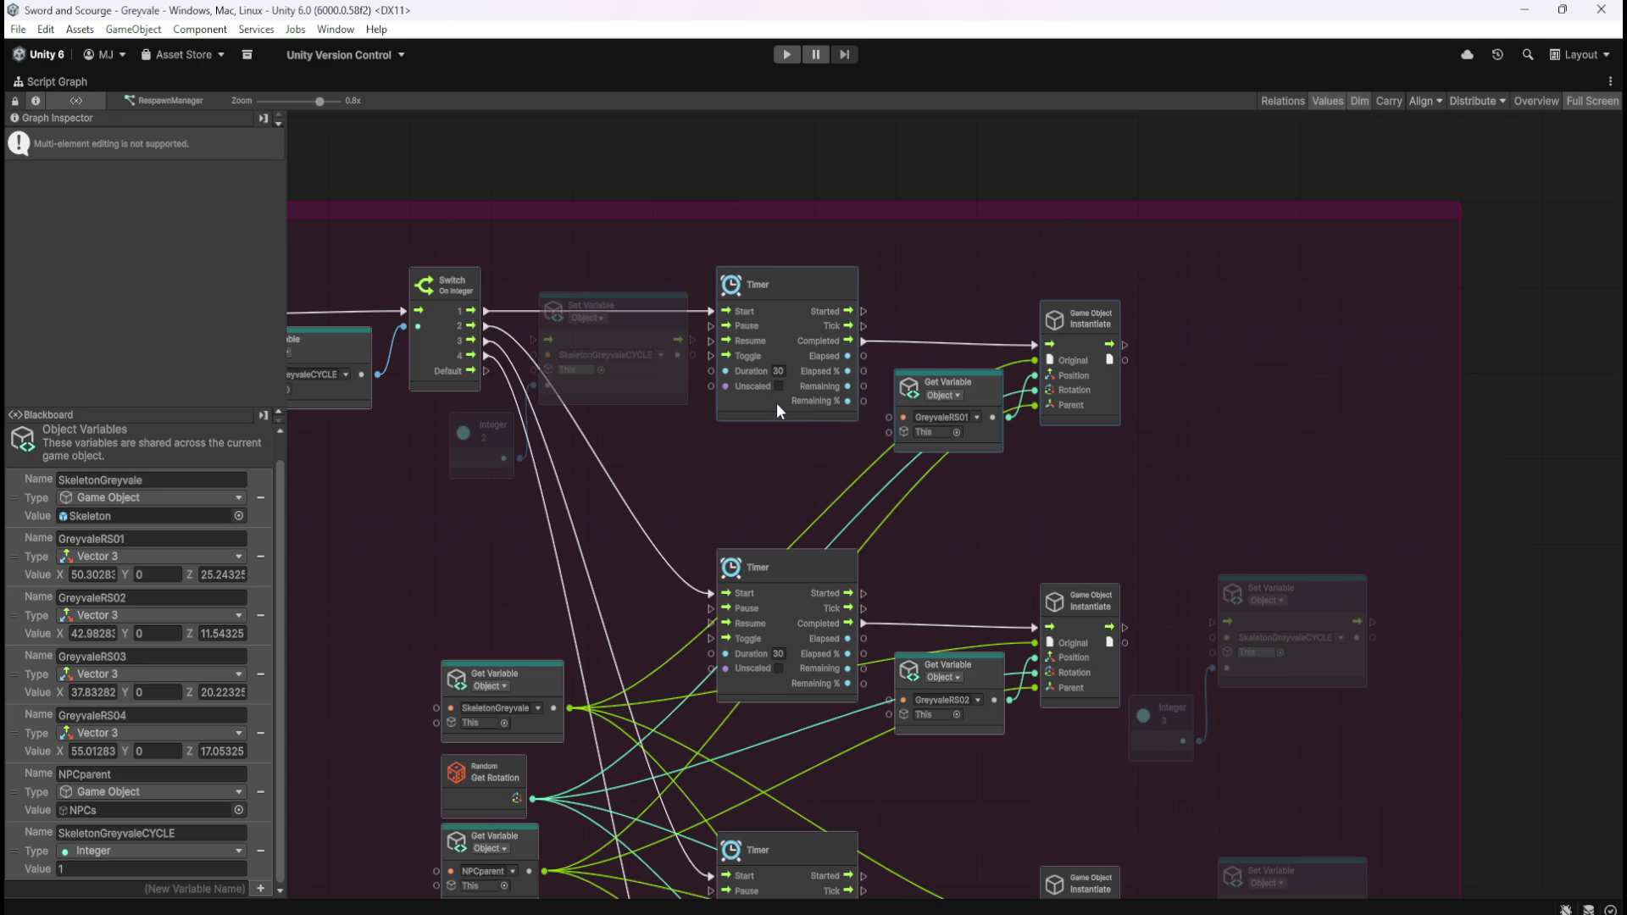
left_click_drag(775, 403, 954, 414)
left_click_drag(746, 458, 505, 393)
mouse_move(638, 391)
left_mouse_down()
mouse_move(670, 392)
mouse_move(684, 359)
mouse_move(814, 373)
left_mouse_up()
left_click(810, 373)
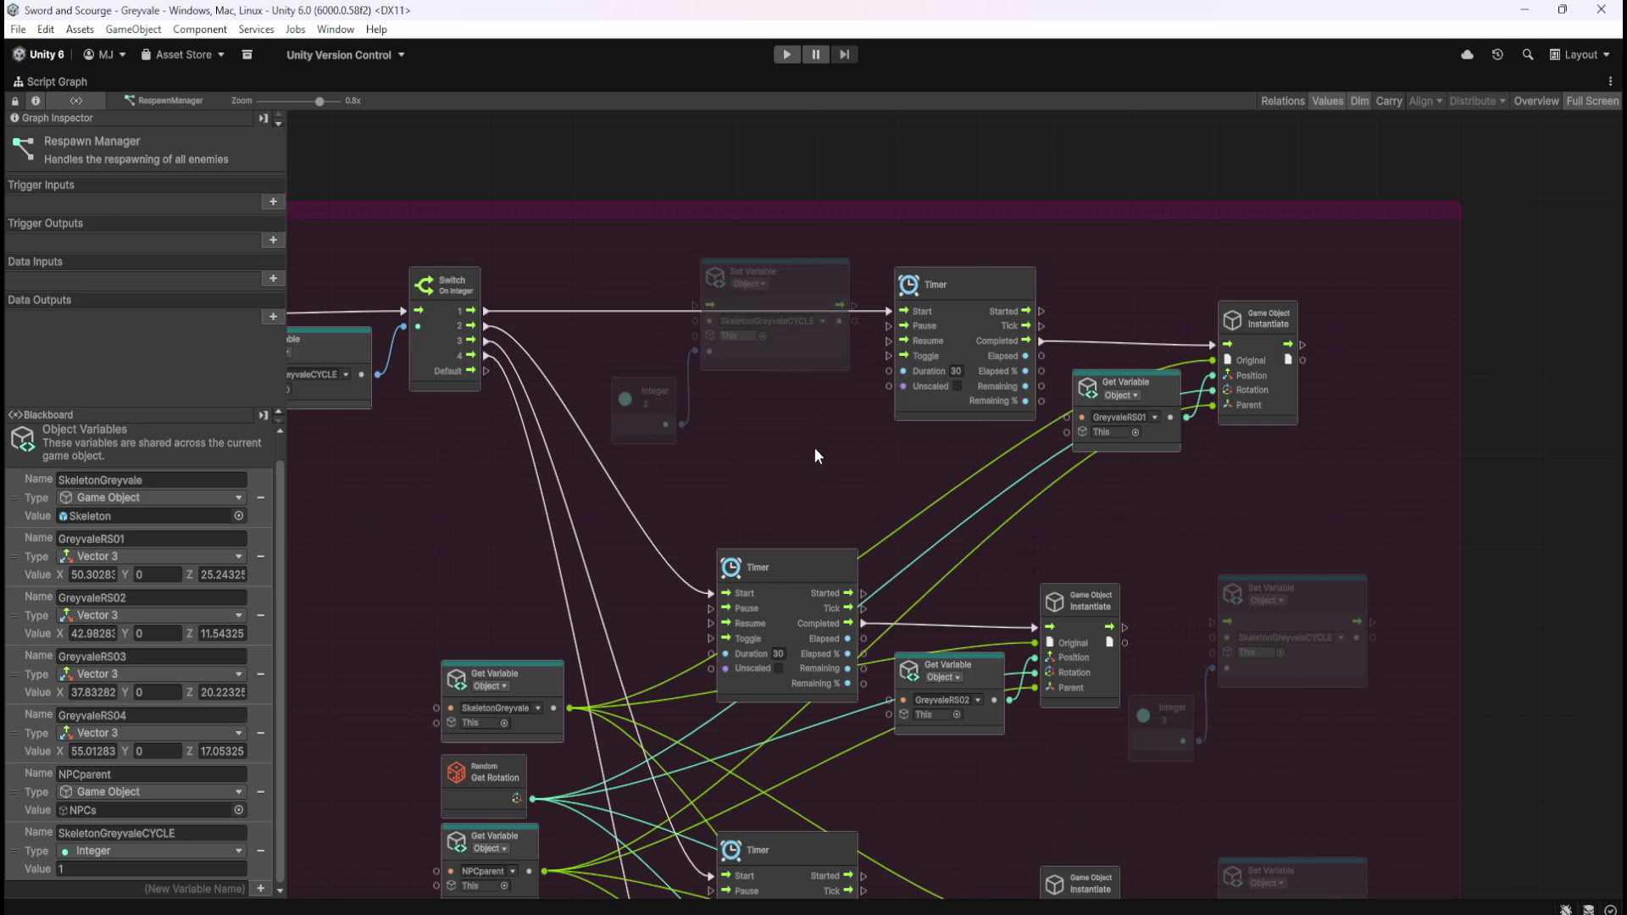
left_click_drag(817, 456, 670, 354)
left_click_drag(768, 361, 776, 369)
Step: Wire Switch output 1 into row 1's Set Variable and on to Timer Start
left_click_drag(843, 316, 890, 312)
left_click_drag(704, 320, 491, 312)
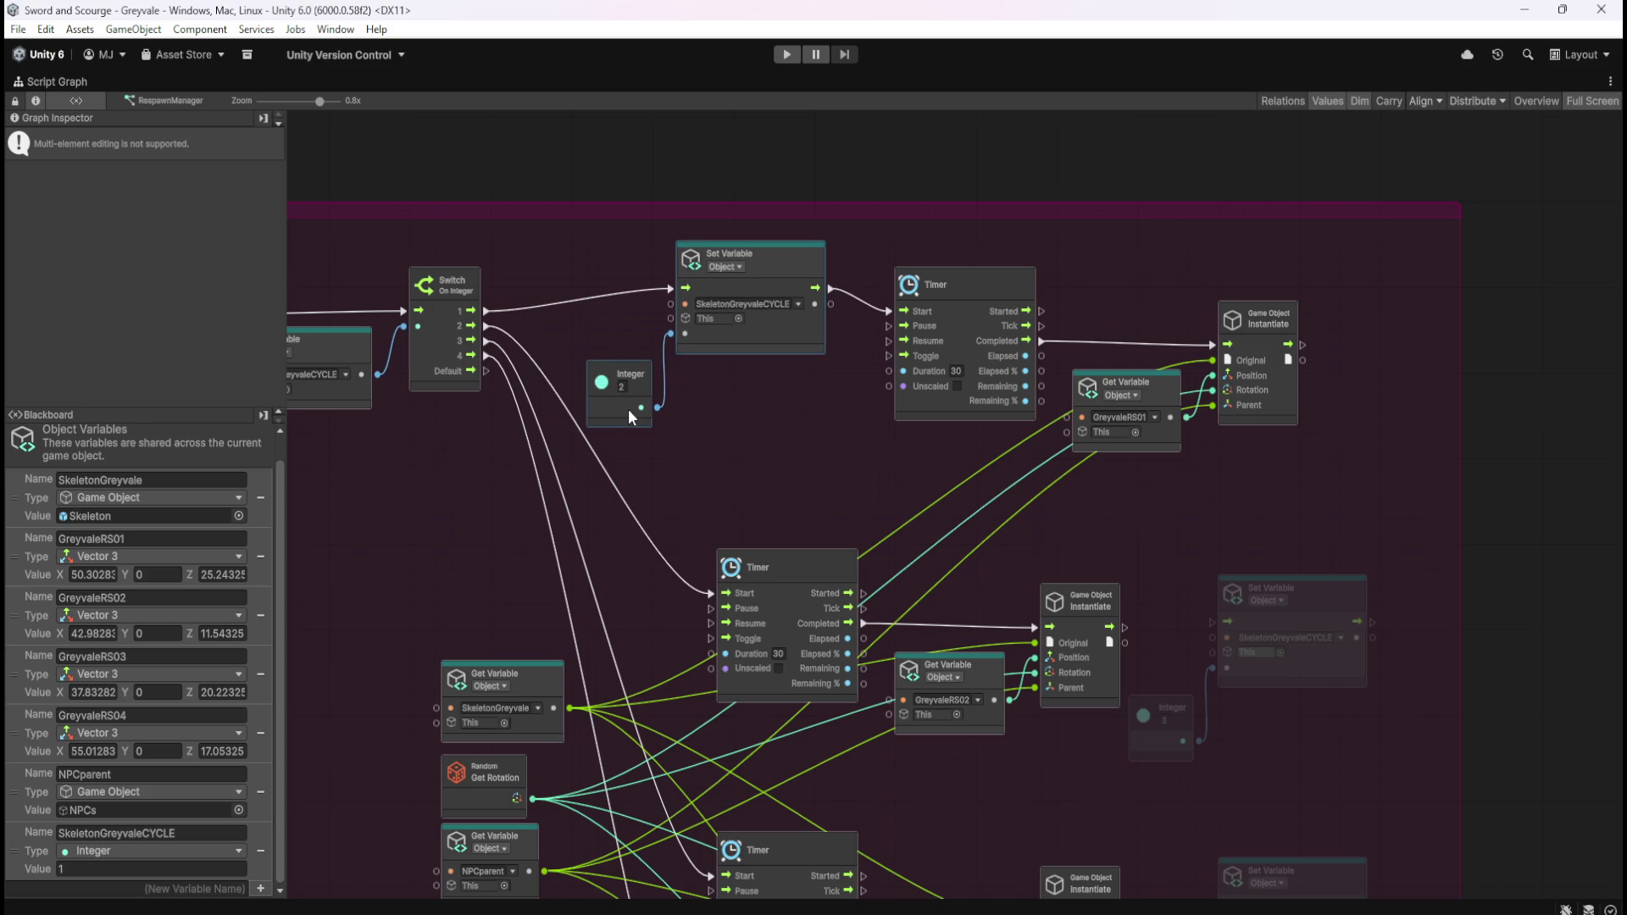
left_click(768, 424)
left_click_drag(633, 434, 623, 391)
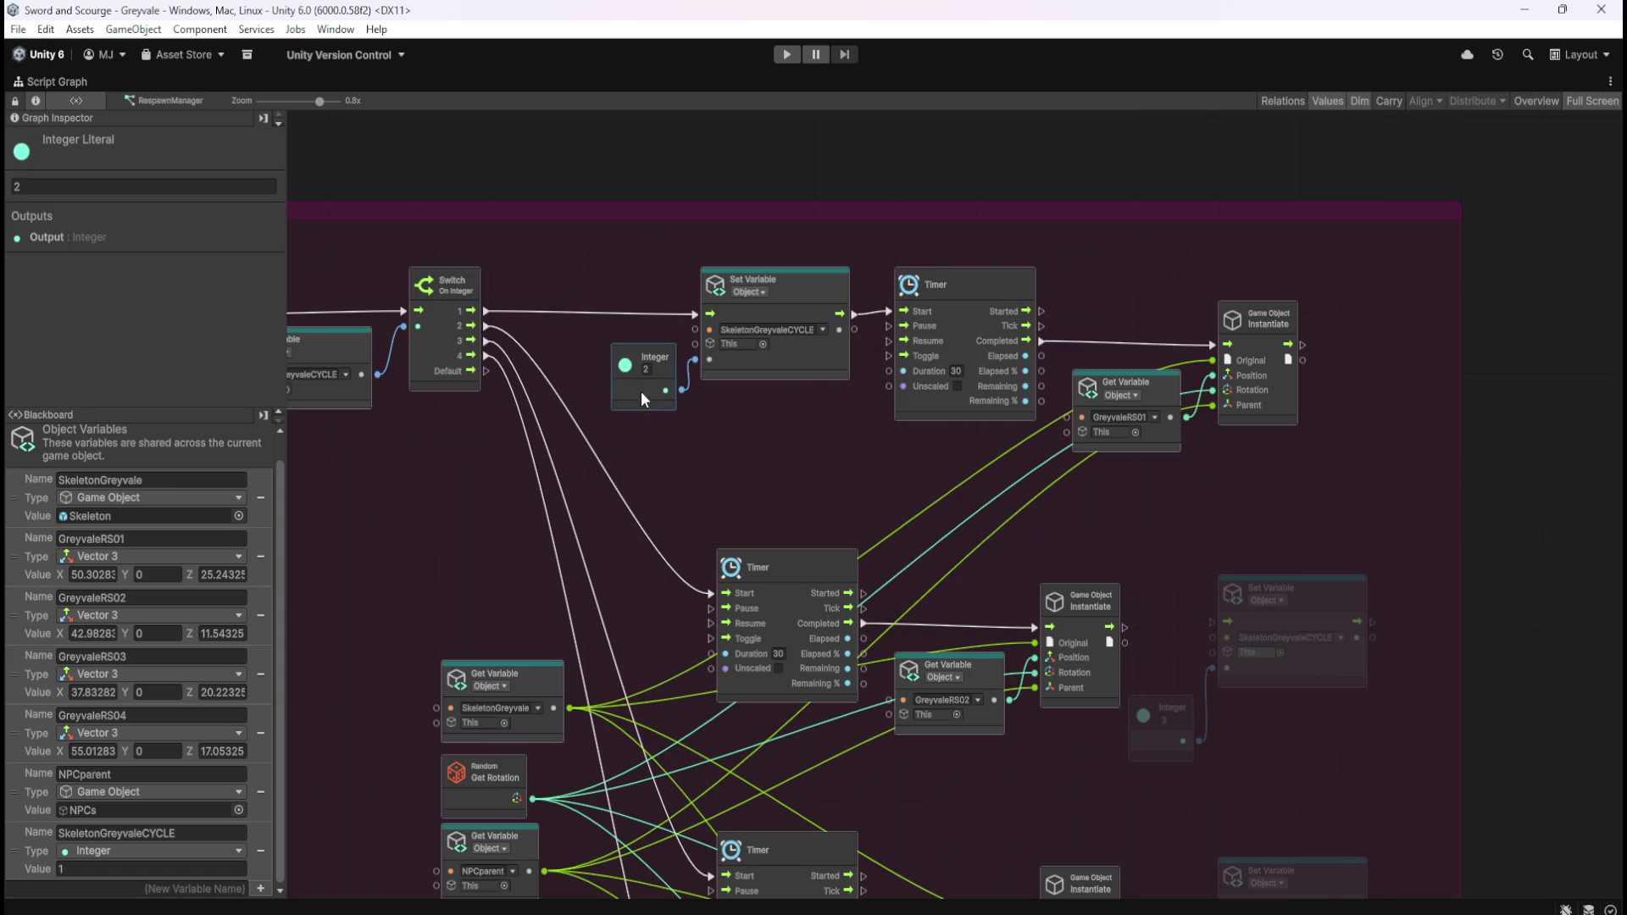
left_click(816, 461)
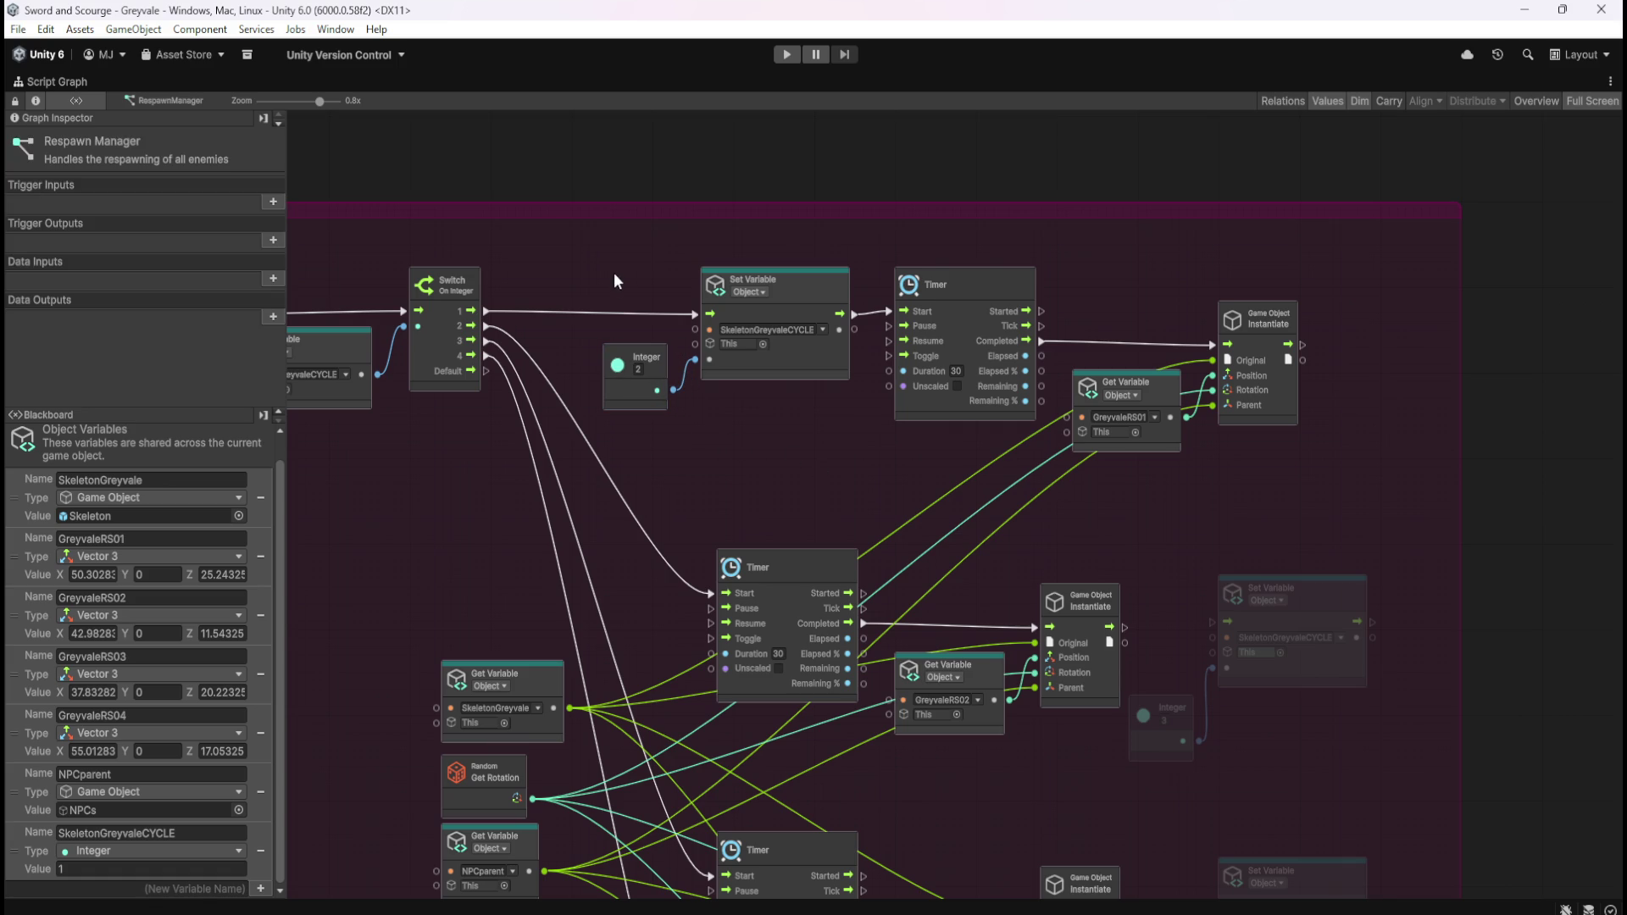
left_click_drag(617, 280, 812, 358)
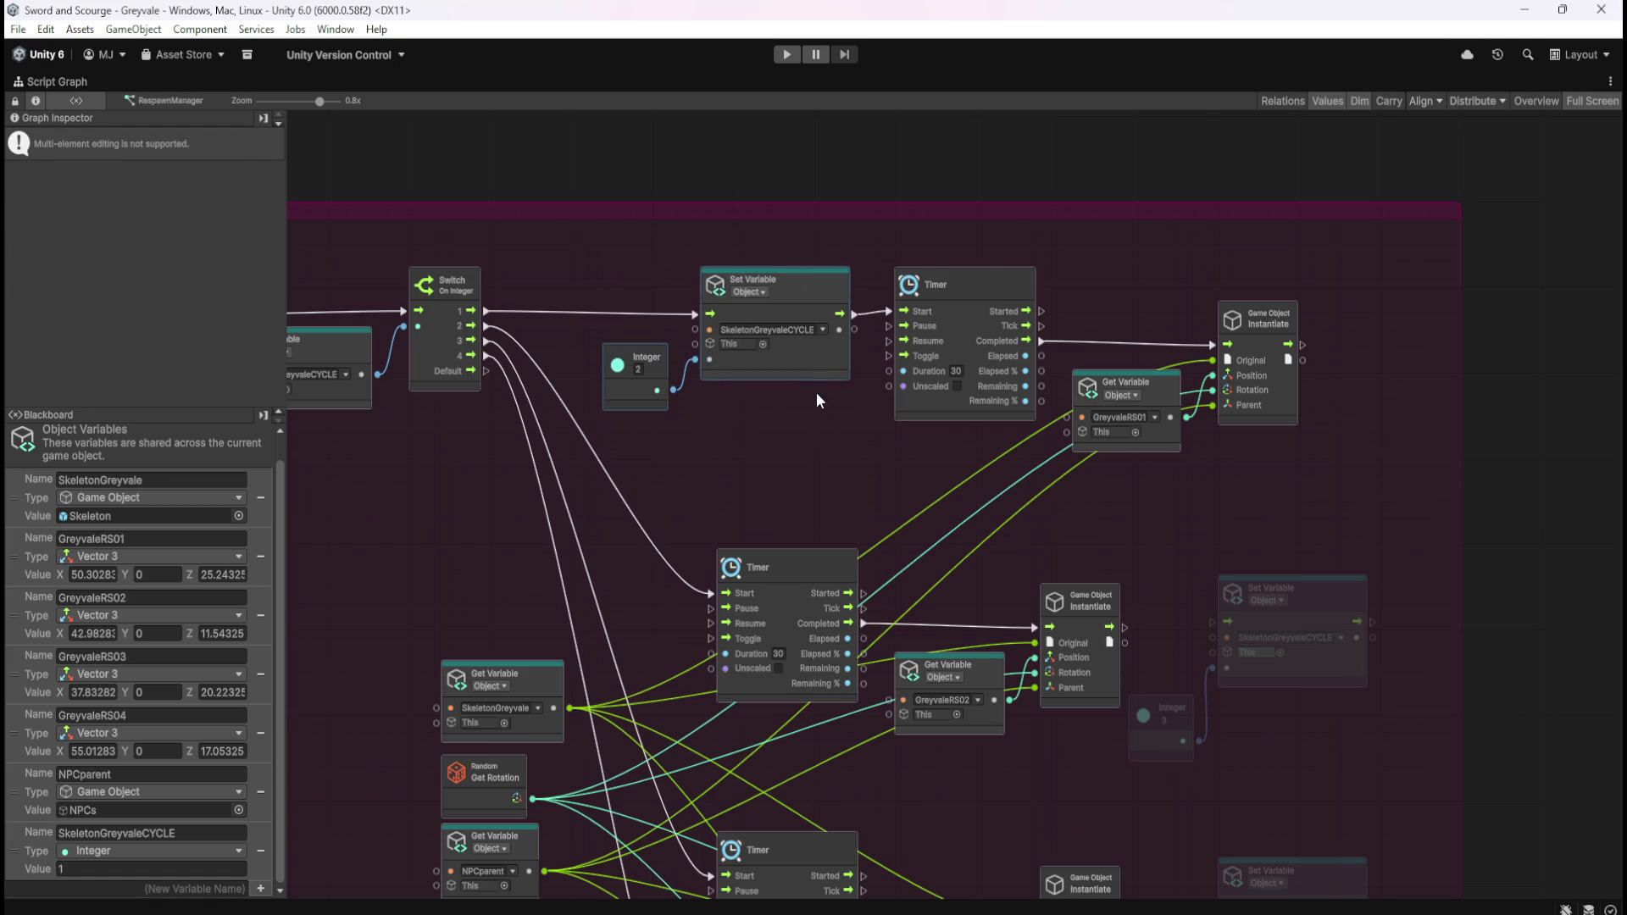
left_click(821, 435)
Step: Move row 2's Set Variable and Integer 3 before its Timer, wiring Switch output 2 through to Timer Start
scroll(853, 393, "down", 3)
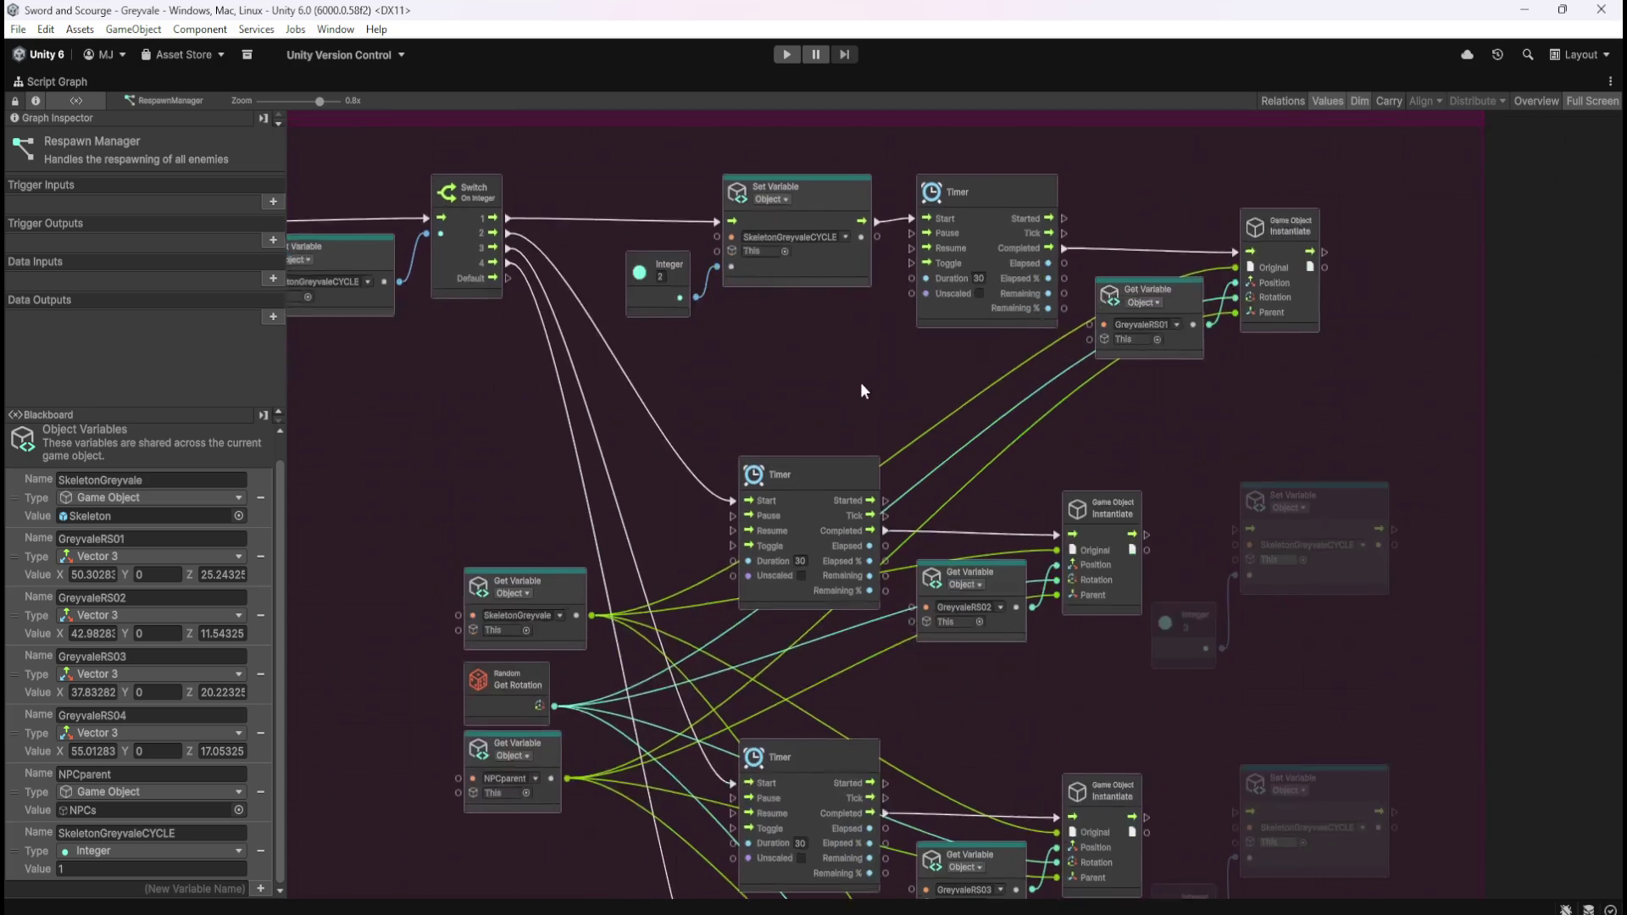
mouse_move(1221, 428)
left_mouse_down()
mouse_move(1367, 578)
mouse_move(515, 496)
left_mouse_up()
mouse_move(816, 367)
left_mouse_down()
mouse_move(1127, 547)
mouse_move(1356, 556)
mouse_move(1339, 563)
left_mouse_up()
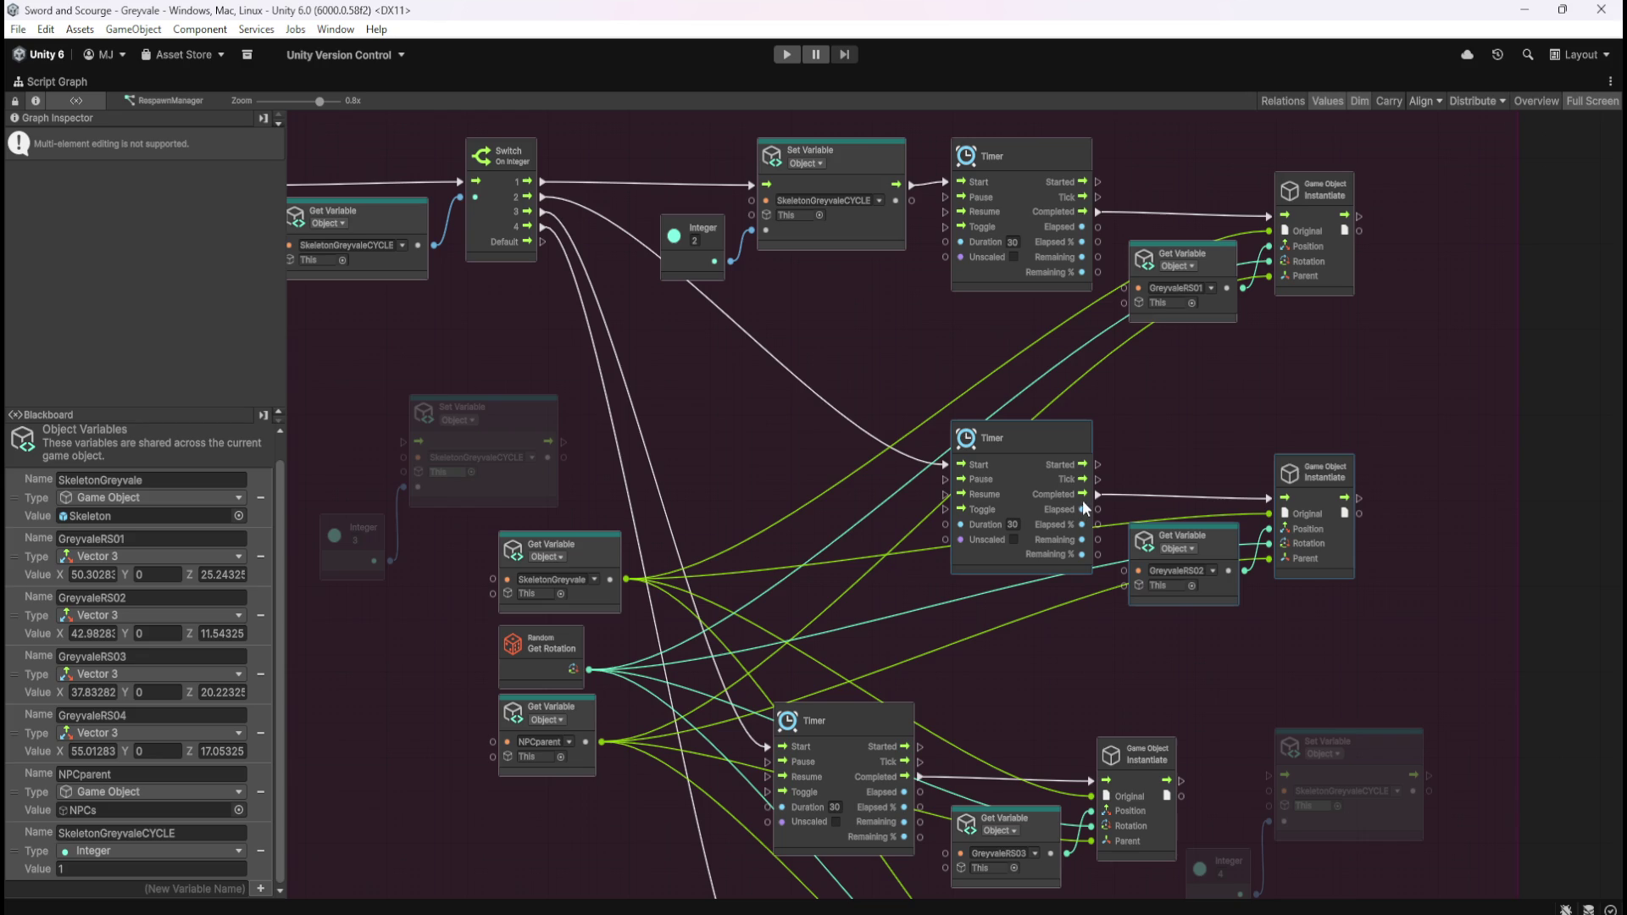
left_click_drag(1063, 444, 1064, 436)
mouse_move(356, 394)
left_mouse_down()
mouse_move(444, 528)
mouse_move(841, 475)
mouse_move(869, 496)
left_mouse_up()
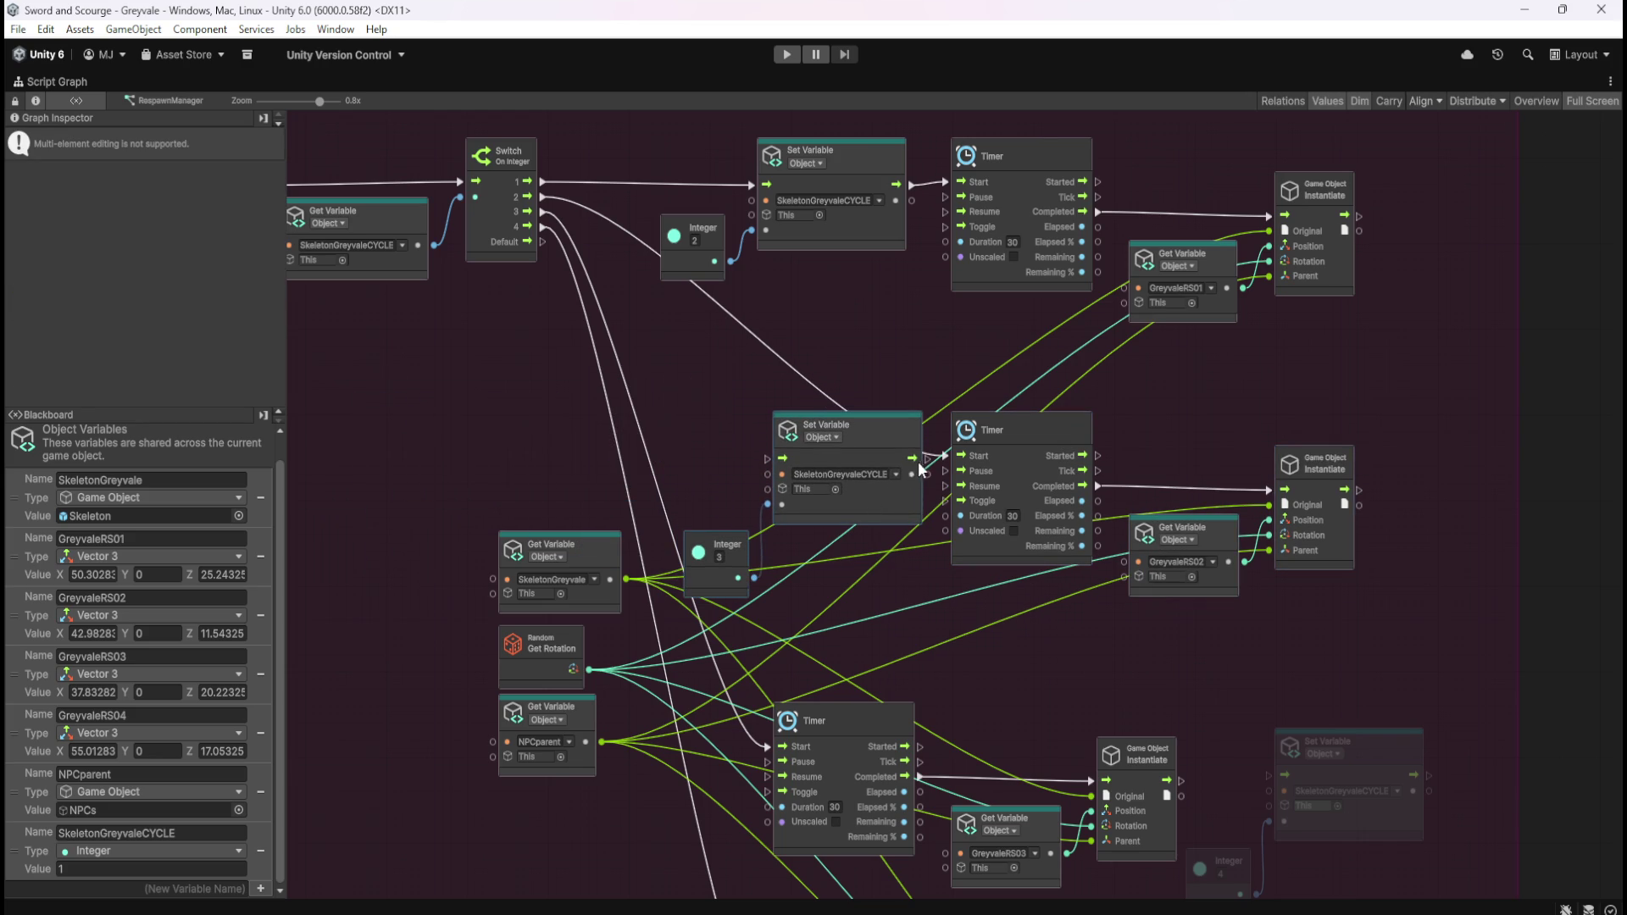
mouse_move(894, 497)
left_mouse_down()
mouse_move(878, 506)
mouse_move(878, 349)
mouse_move(898, 517)
left_mouse_up()
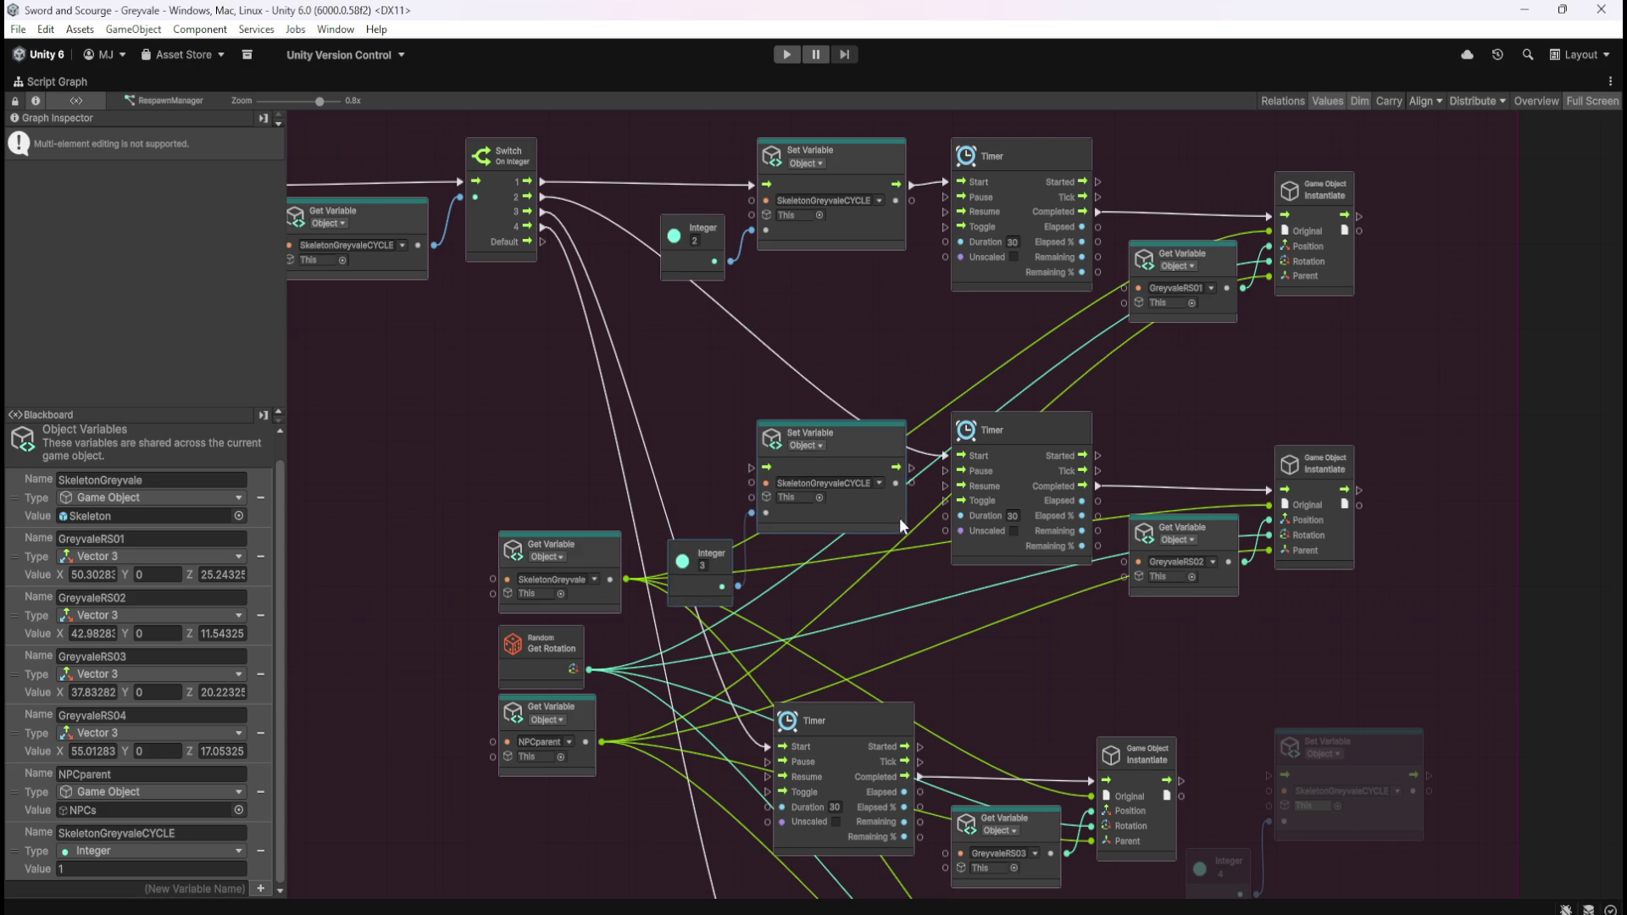
left_click_drag(911, 458, 943, 459)
left_click_drag(750, 459, 543, 197)
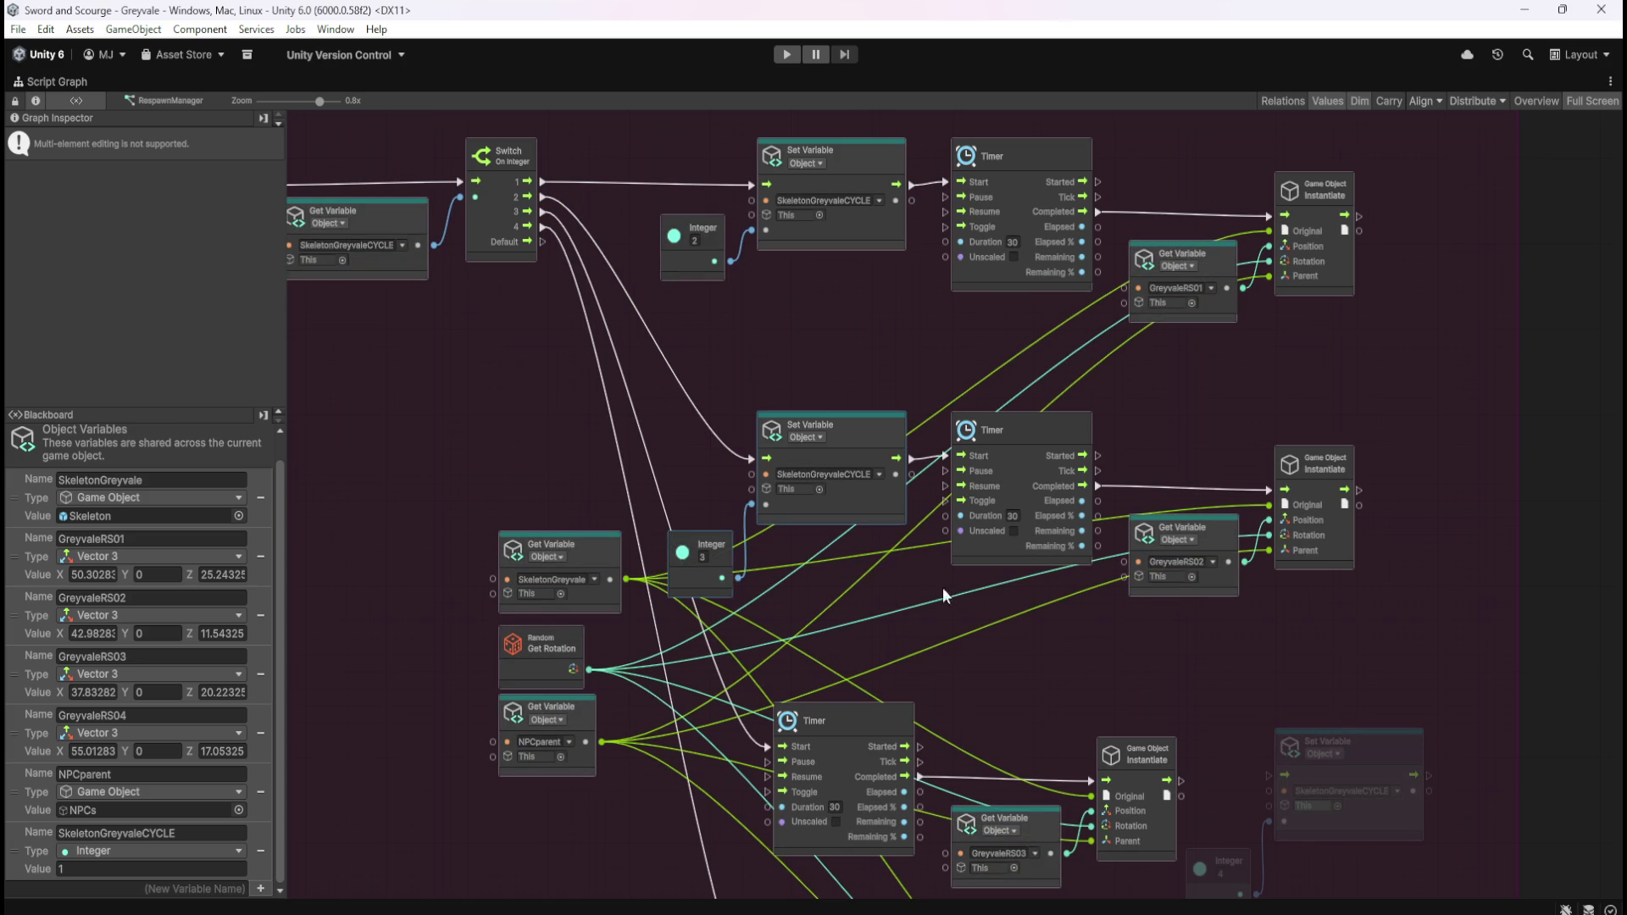
left_click_drag(717, 549, 721, 524)
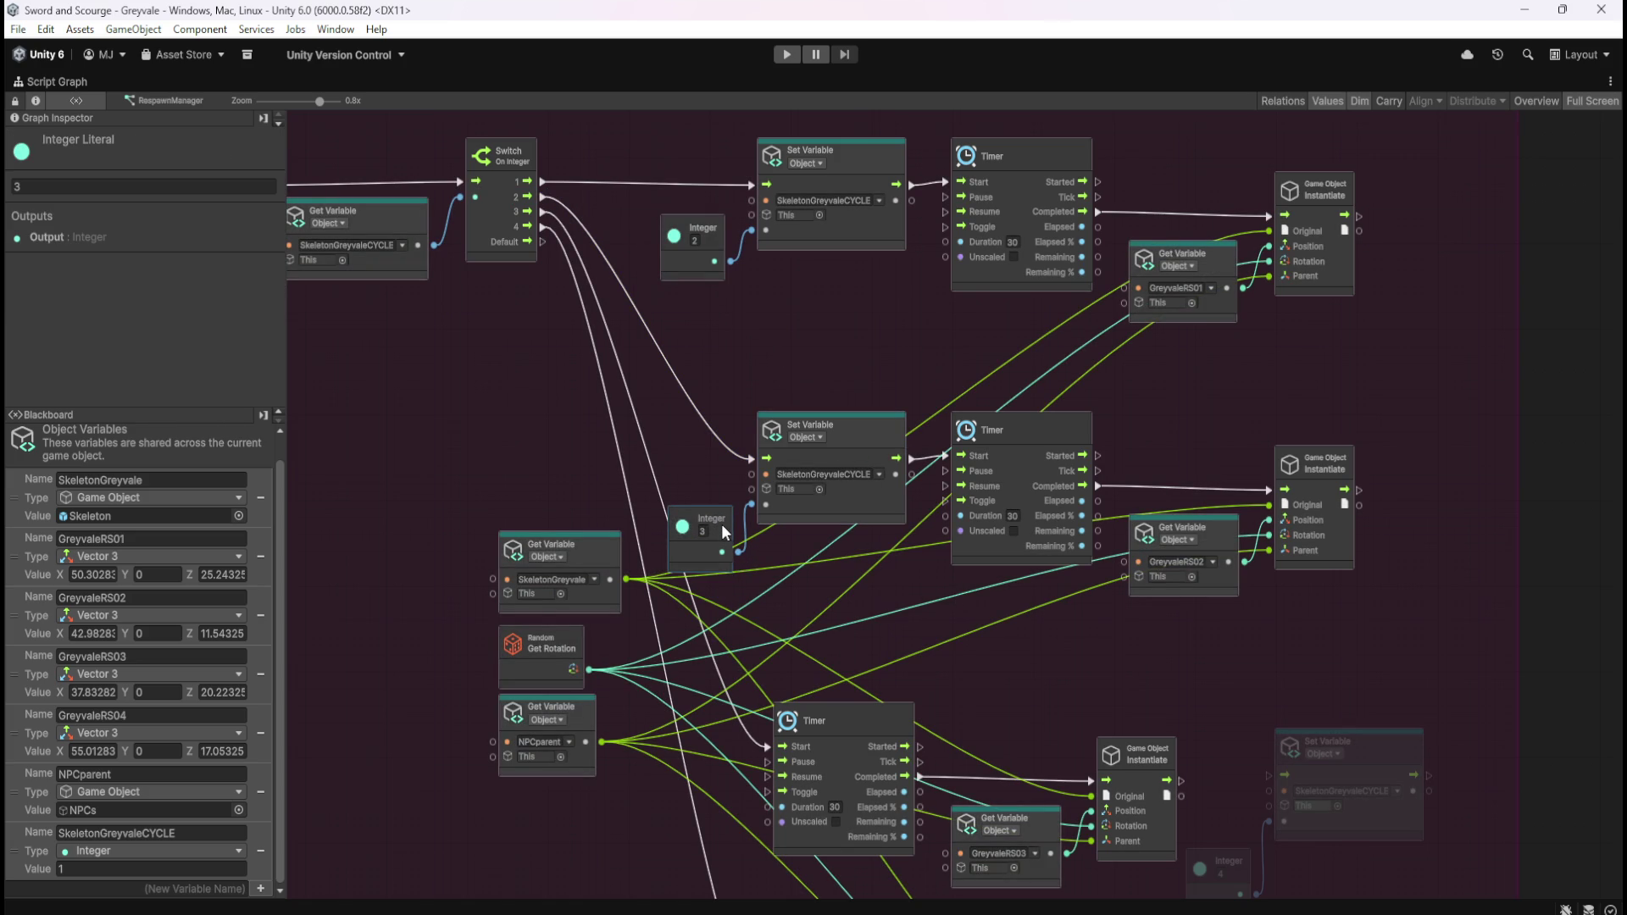
left_click_drag(723, 526, 712, 538)
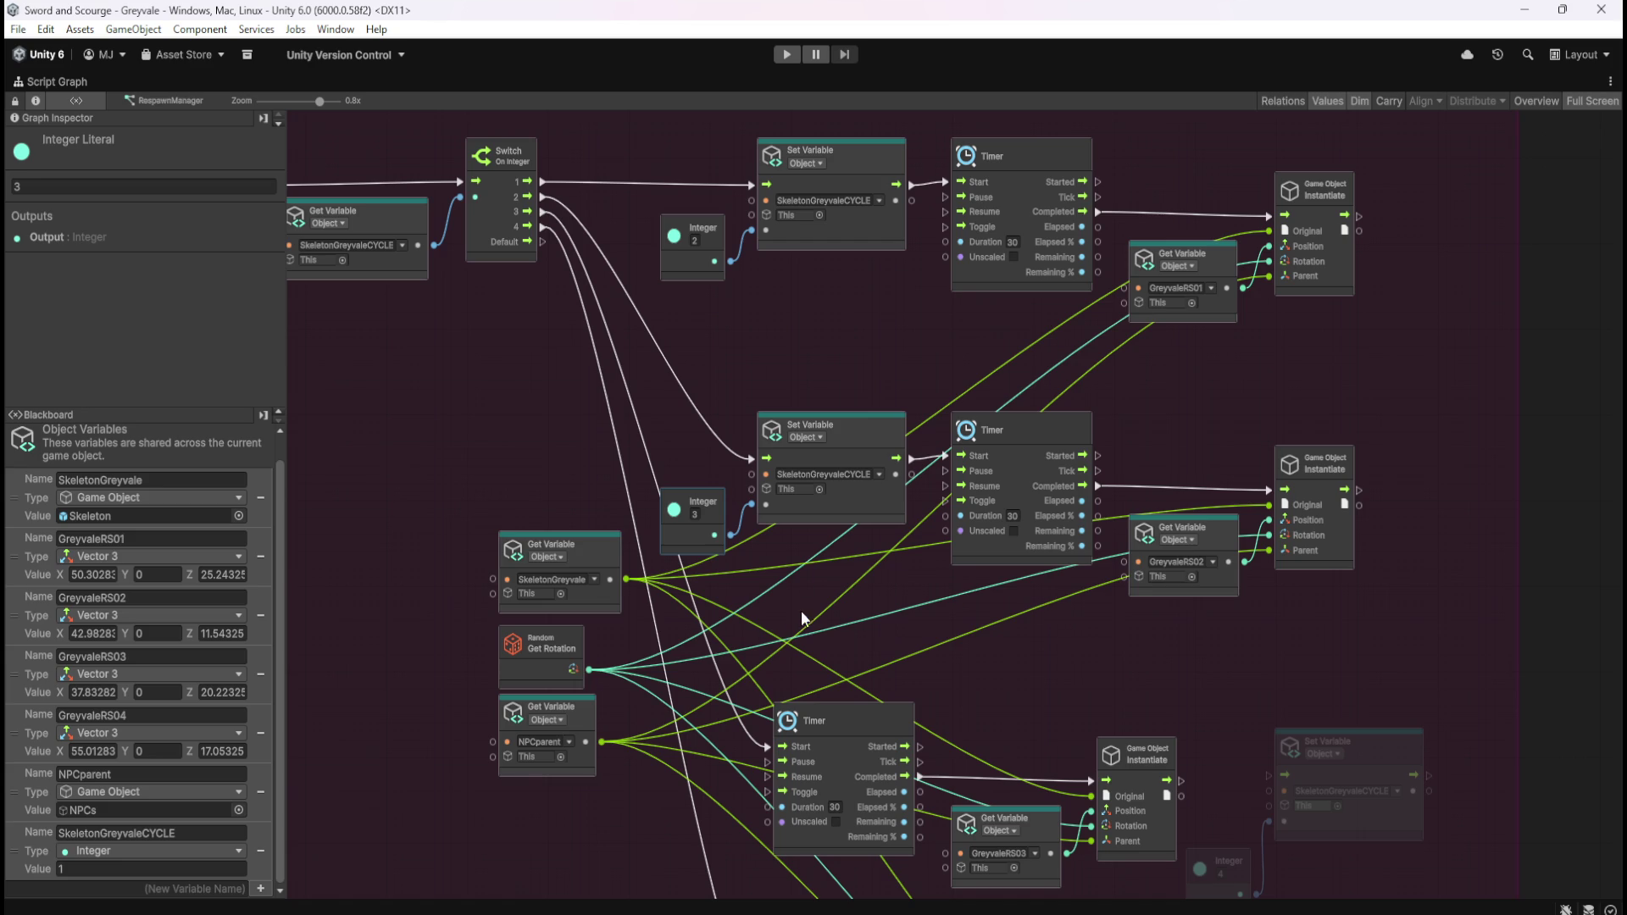
Step: Shift the third row's Timer group right and place Set Variable and Integer 4 beside it
mouse_move(507, 465)
left_mouse_down()
mouse_move(561, 343)
mouse_move(614, 686)
left_mouse_up()
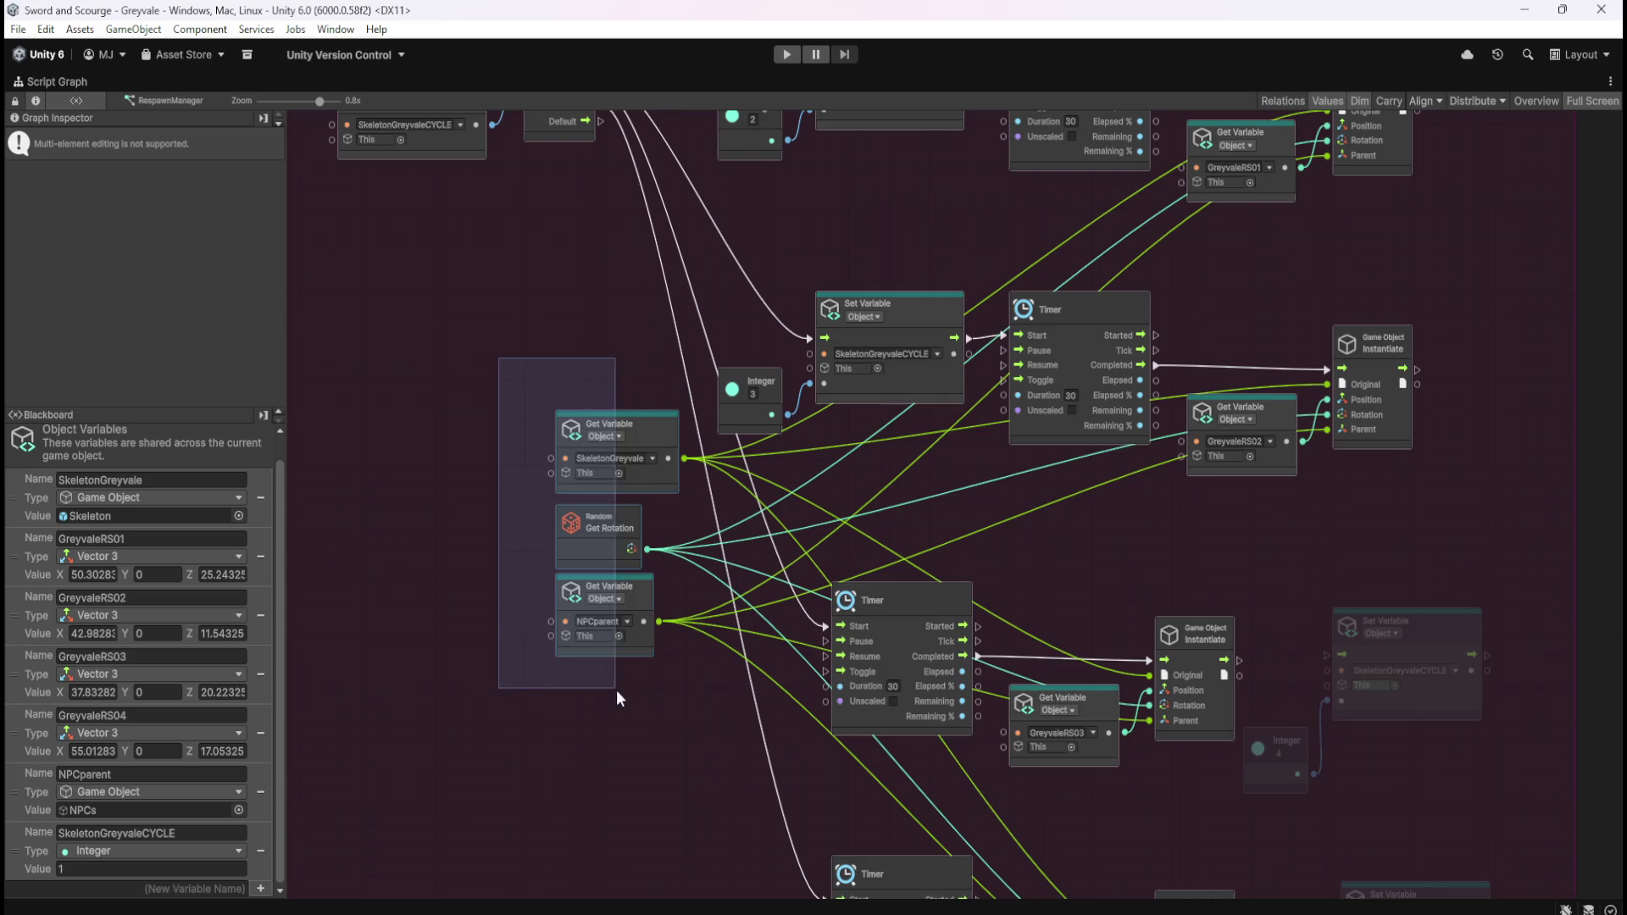
mouse_move(634, 418)
left_mouse_down()
mouse_move(724, 506)
mouse_move(704, 536)
left_mouse_up()
left_click(1173, 641)
mouse_move(1154, 662)
left_mouse_down()
mouse_move(995, 538)
mouse_move(1002, 457)
mouse_move(1033, 539)
left_mouse_up()
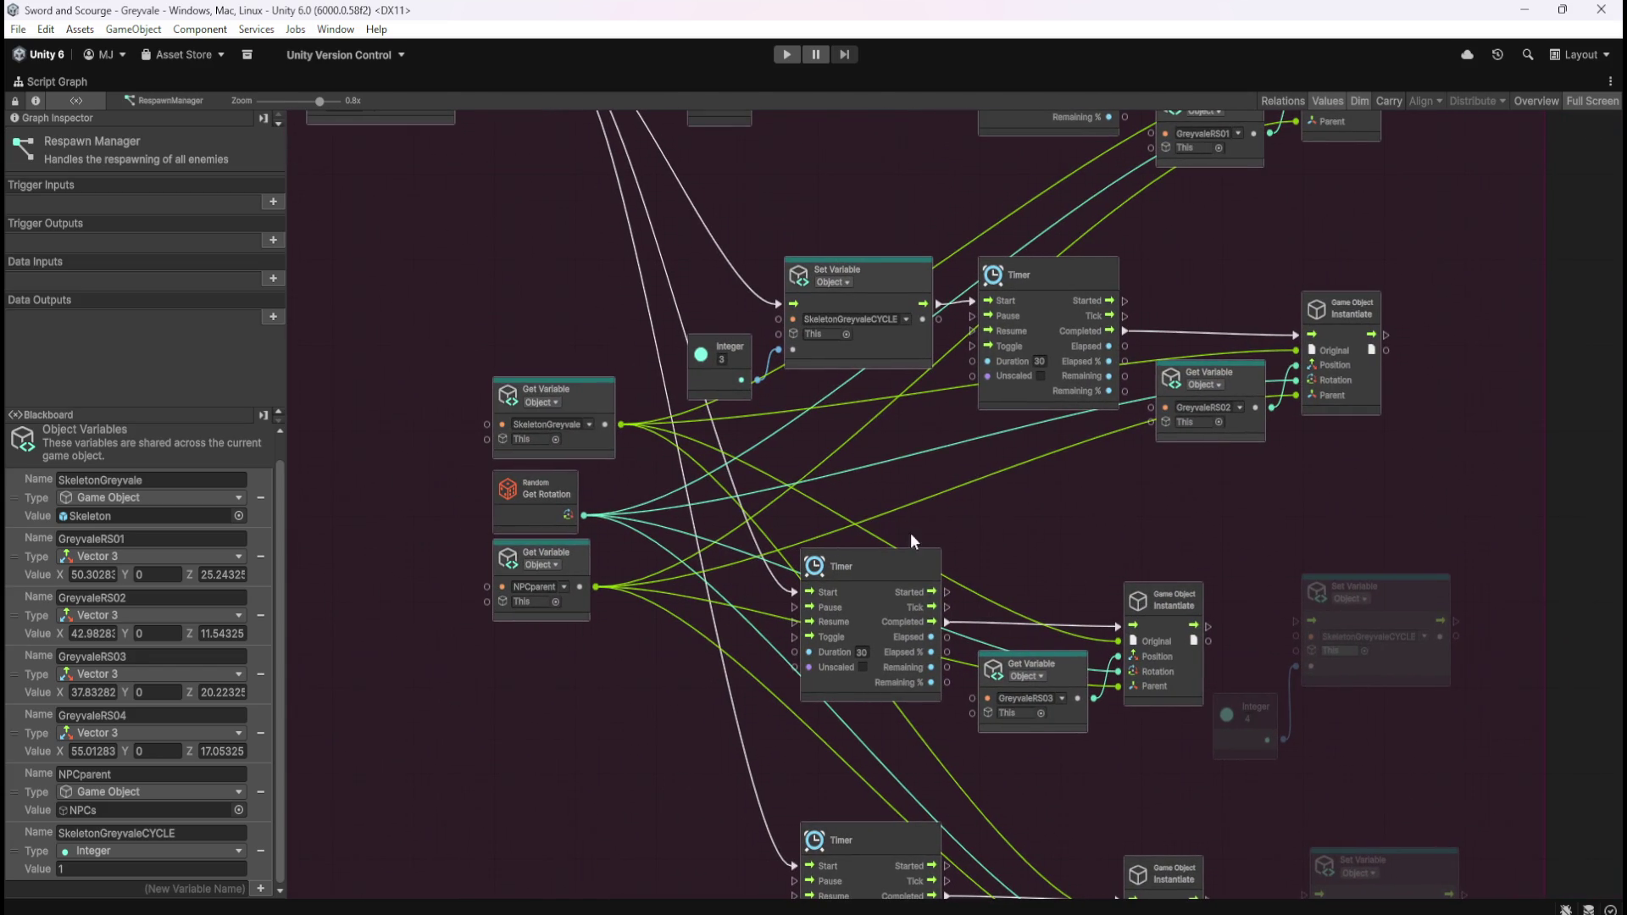
mouse_move(1248, 610)
left_mouse_down()
mouse_move(1422, 675)
mouse_move(746, 671)
left_mouse_up()
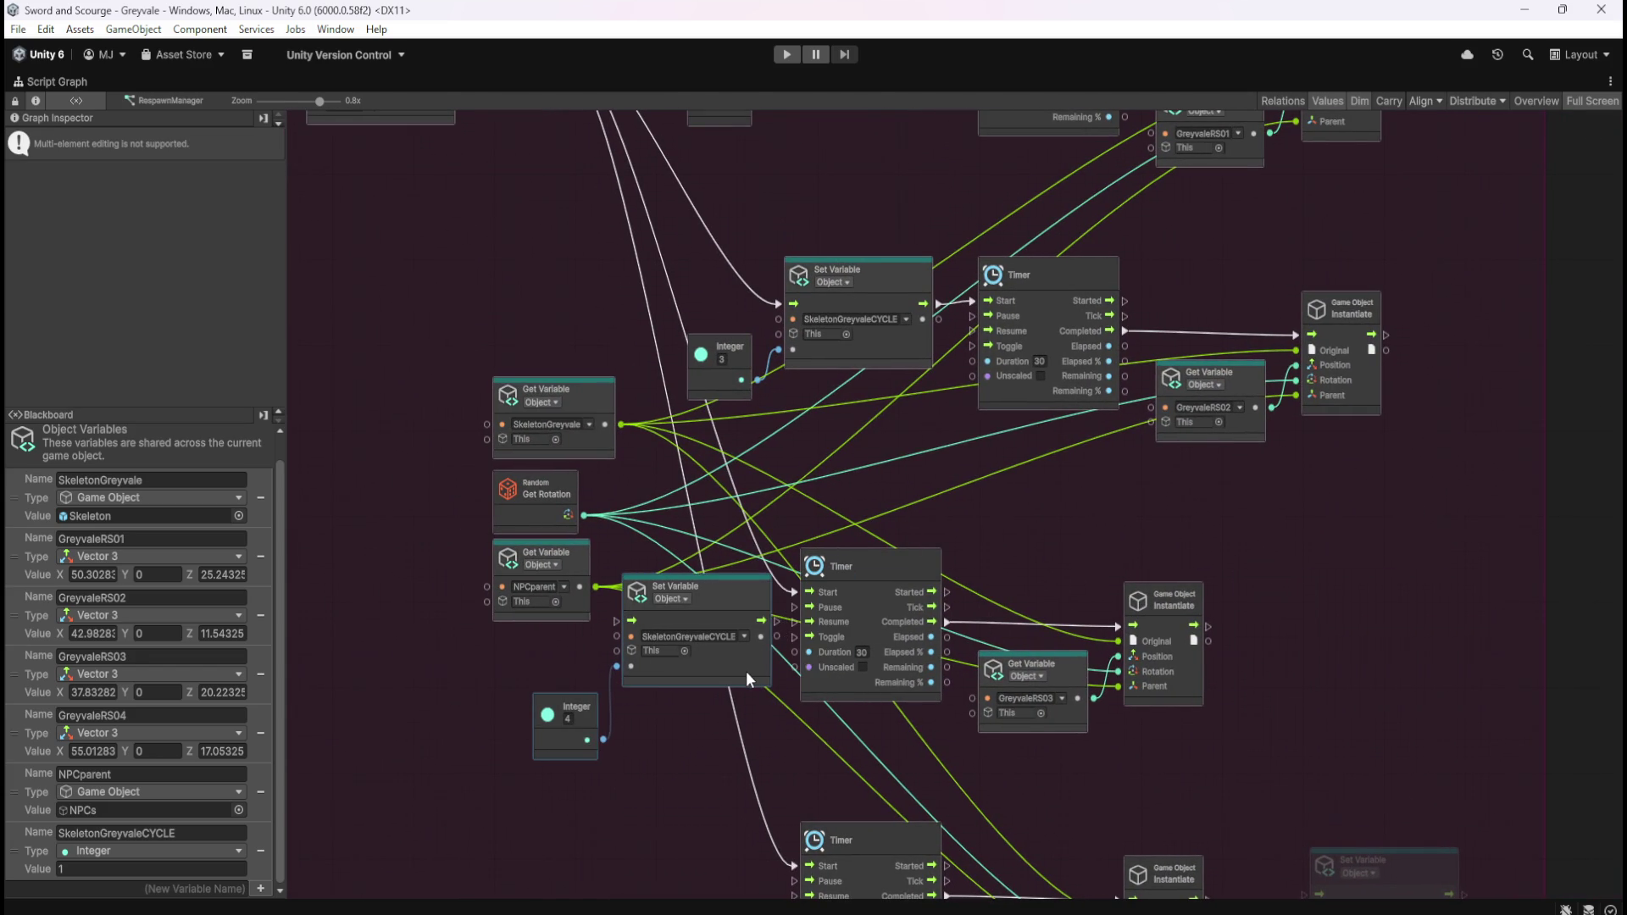
left_click_drag(1338, 511, 864, 733)
left_click_drag(943, 600, 1081, 582)
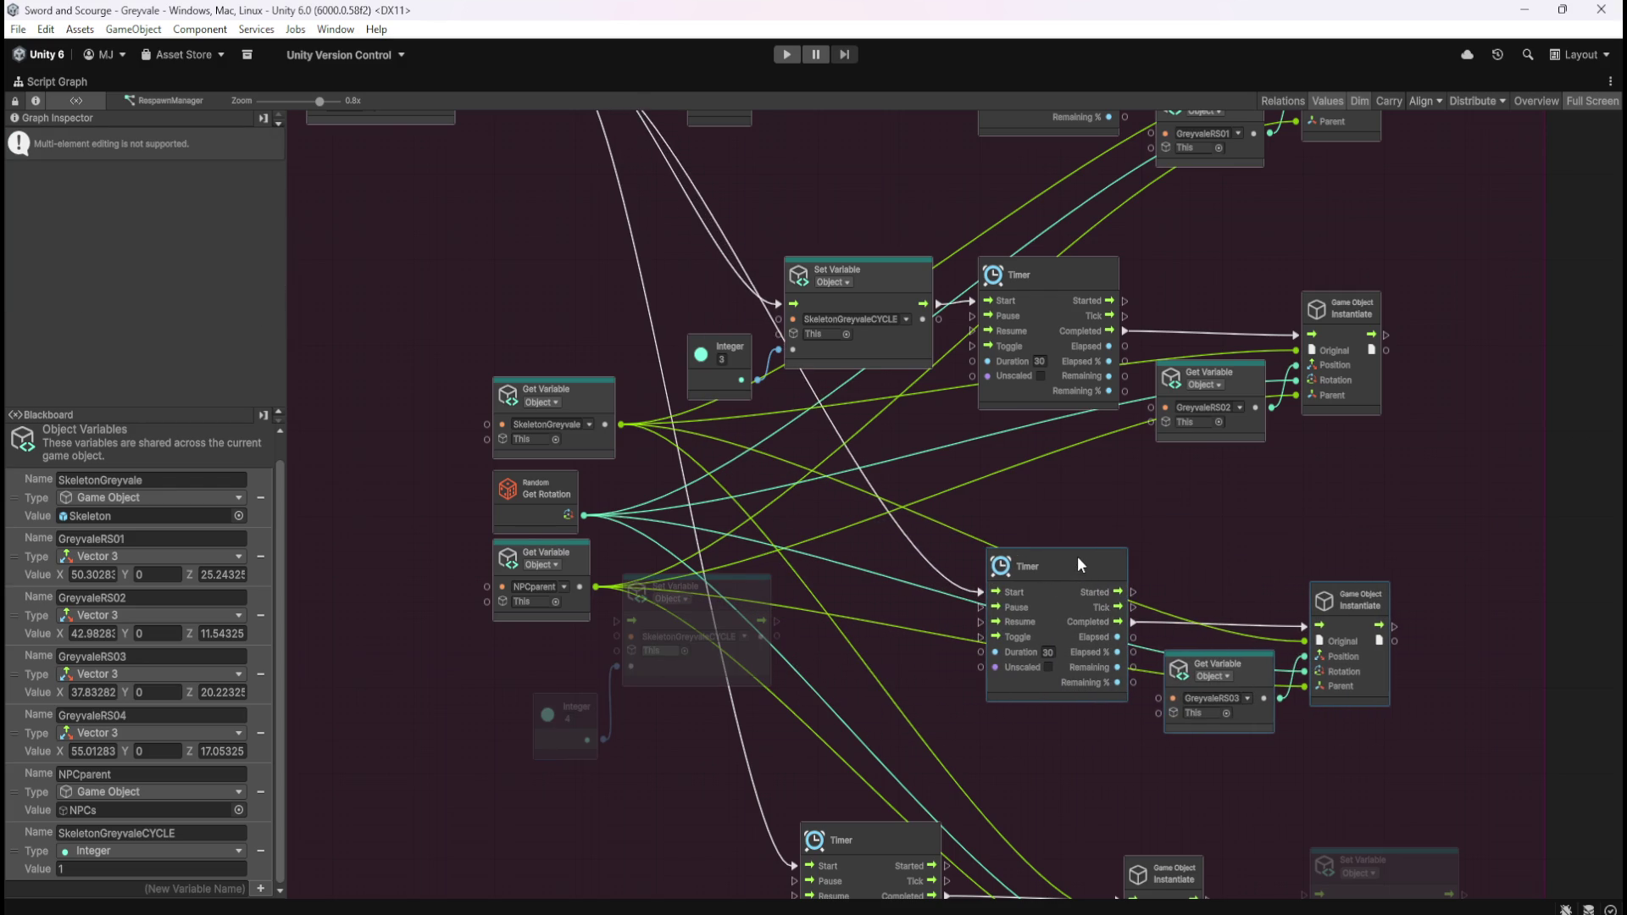
left_click_drag(1069, 561, 1070, 552)
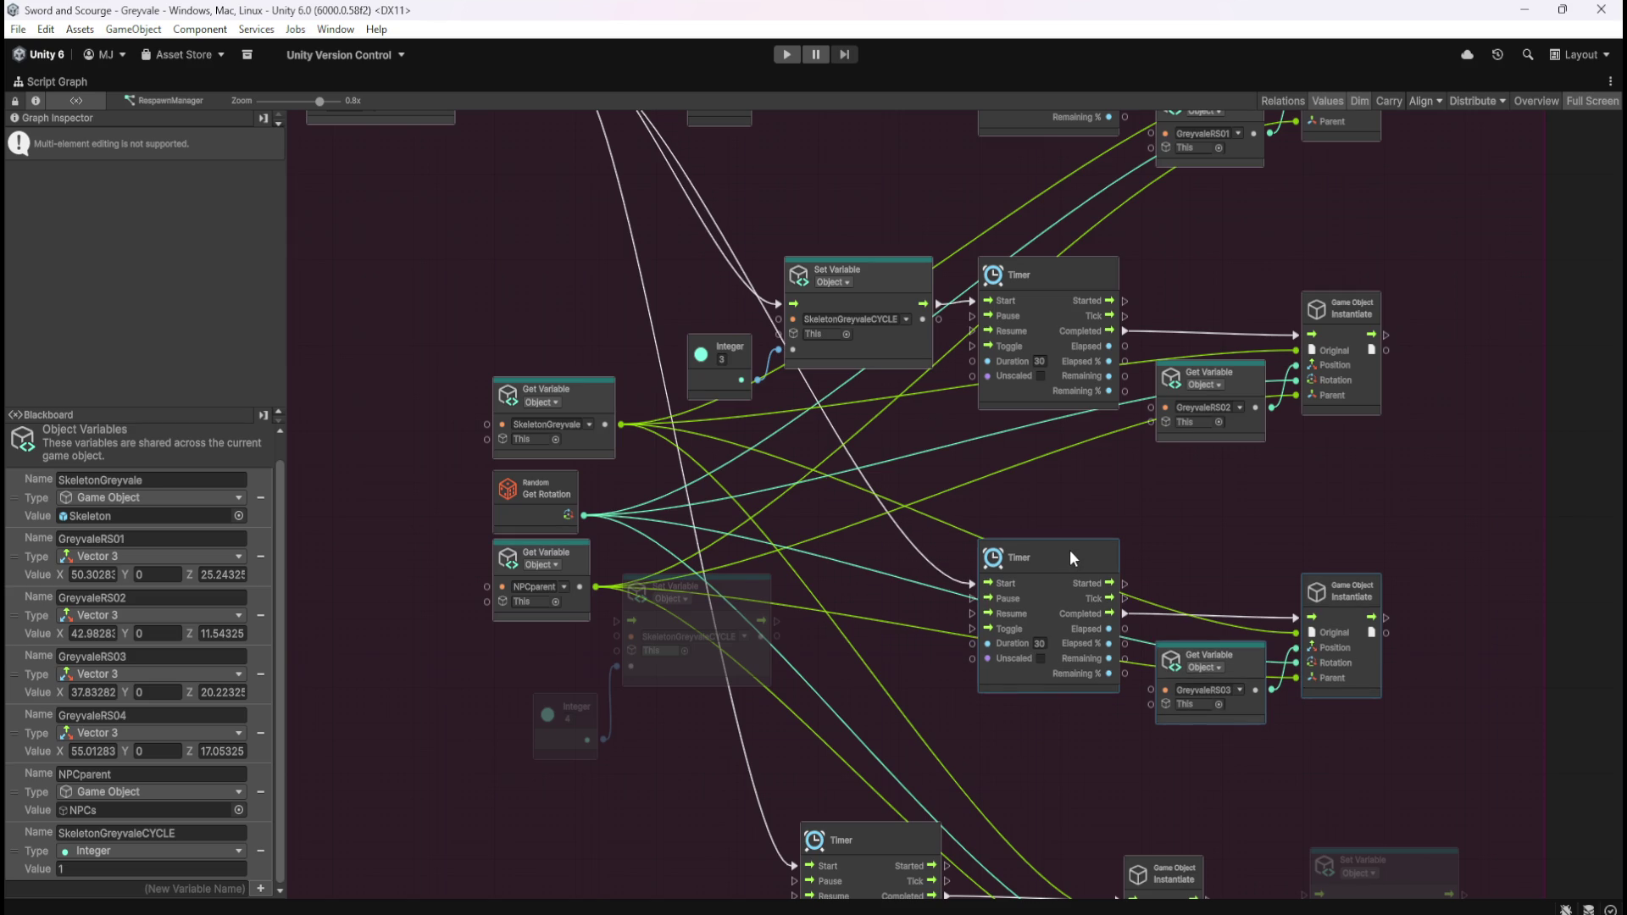
mouse_move(694, 744)
left_mouse_down()
mouse_move(600, 648)
mouse_move(852, 608)
mouse_move(851, 628)
left_mouse_up()
Step: Connect the third Set Variable to the Timer's Start and to Switch output 3
left_click_drag(938, 593, 973, 583)
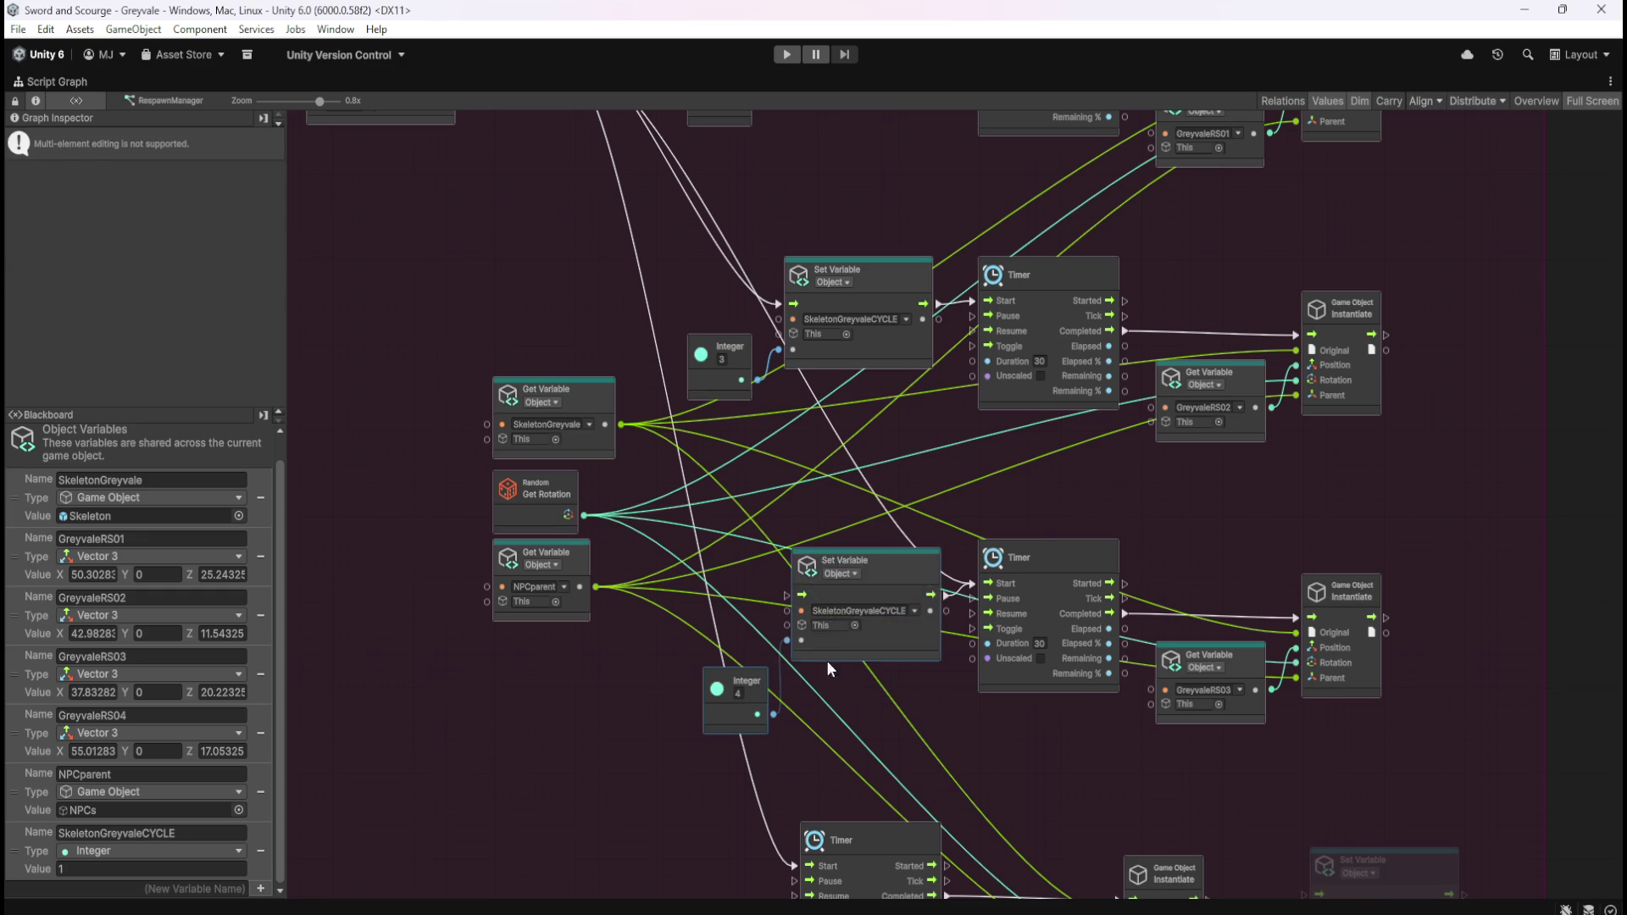
left_click_drag(831, 644, 831, 637)
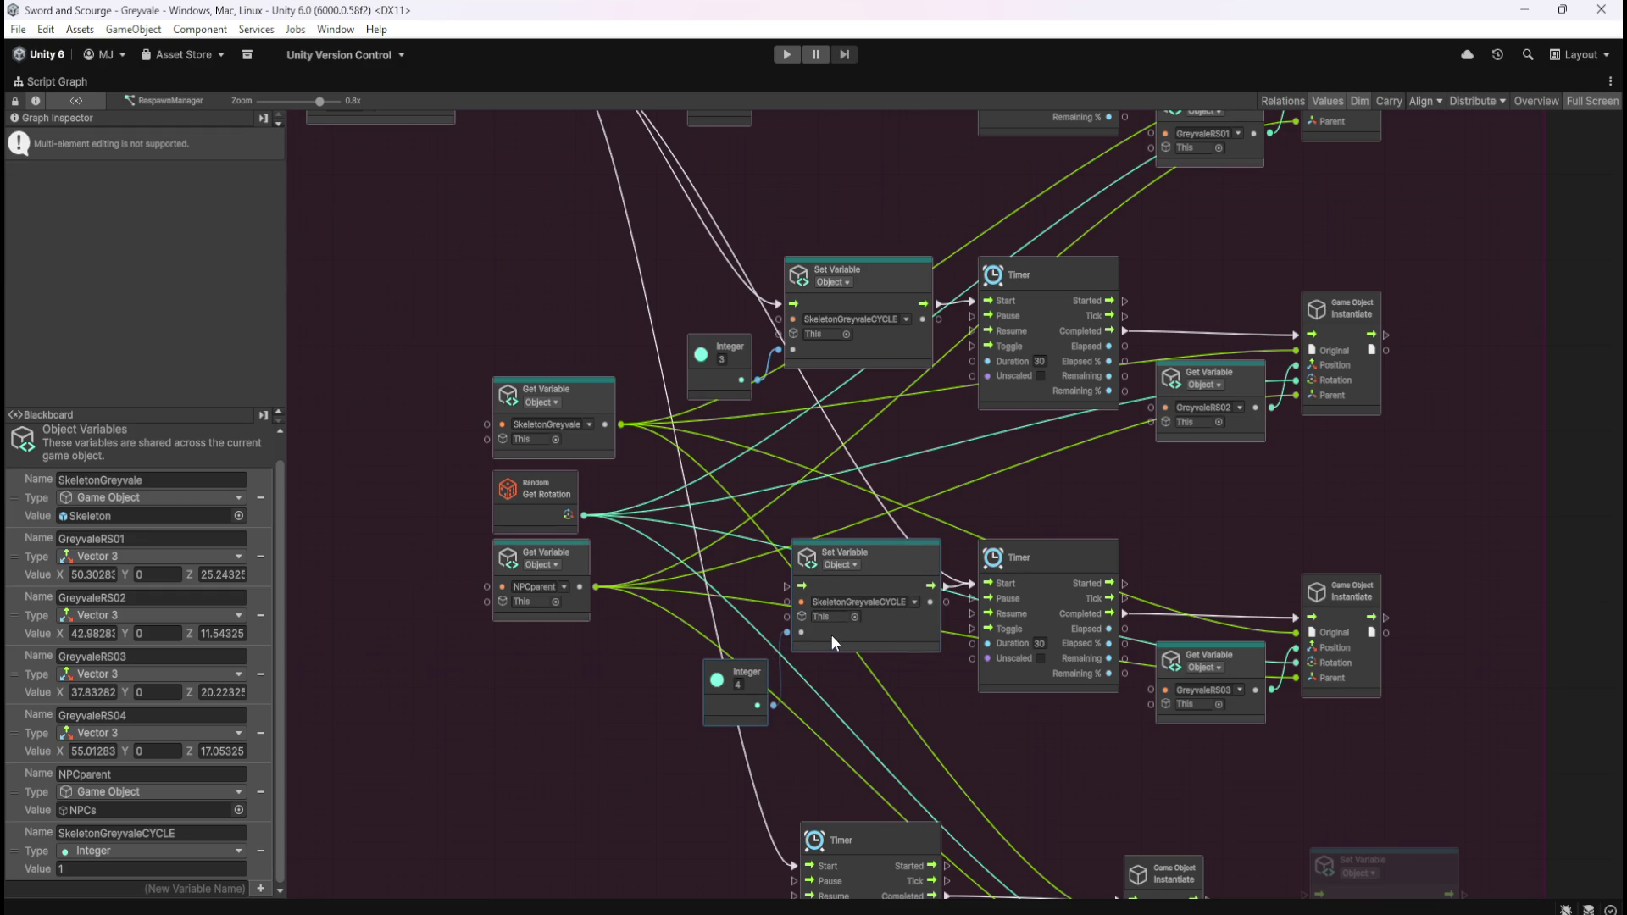
left_click_drag(806, 532, 975, 659)
mouse_move(740, 181)
left_mouse_down()
mouse_move(790, 222)
mouse_move(973, 610)
mouse_move(956, 713)
left_mouse_up()
left_click(1118, 780)
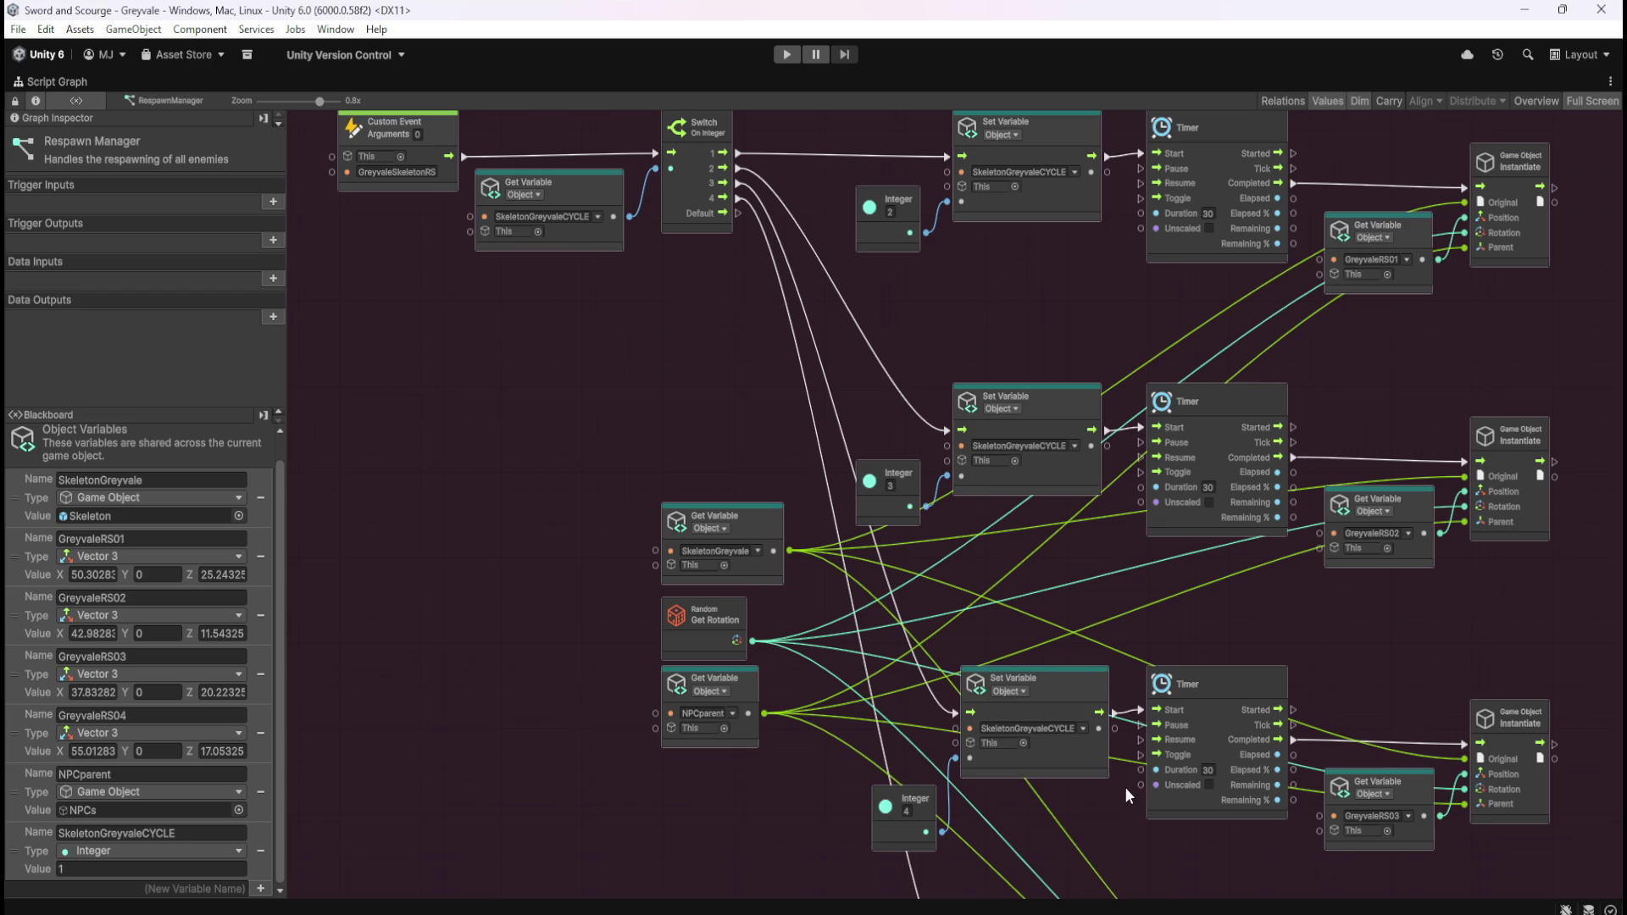
mouse_move(1110, 845)
left_mouse_down()
mouse_move(994, 717)
mouse_move(987, 588)
left_mouse_up()
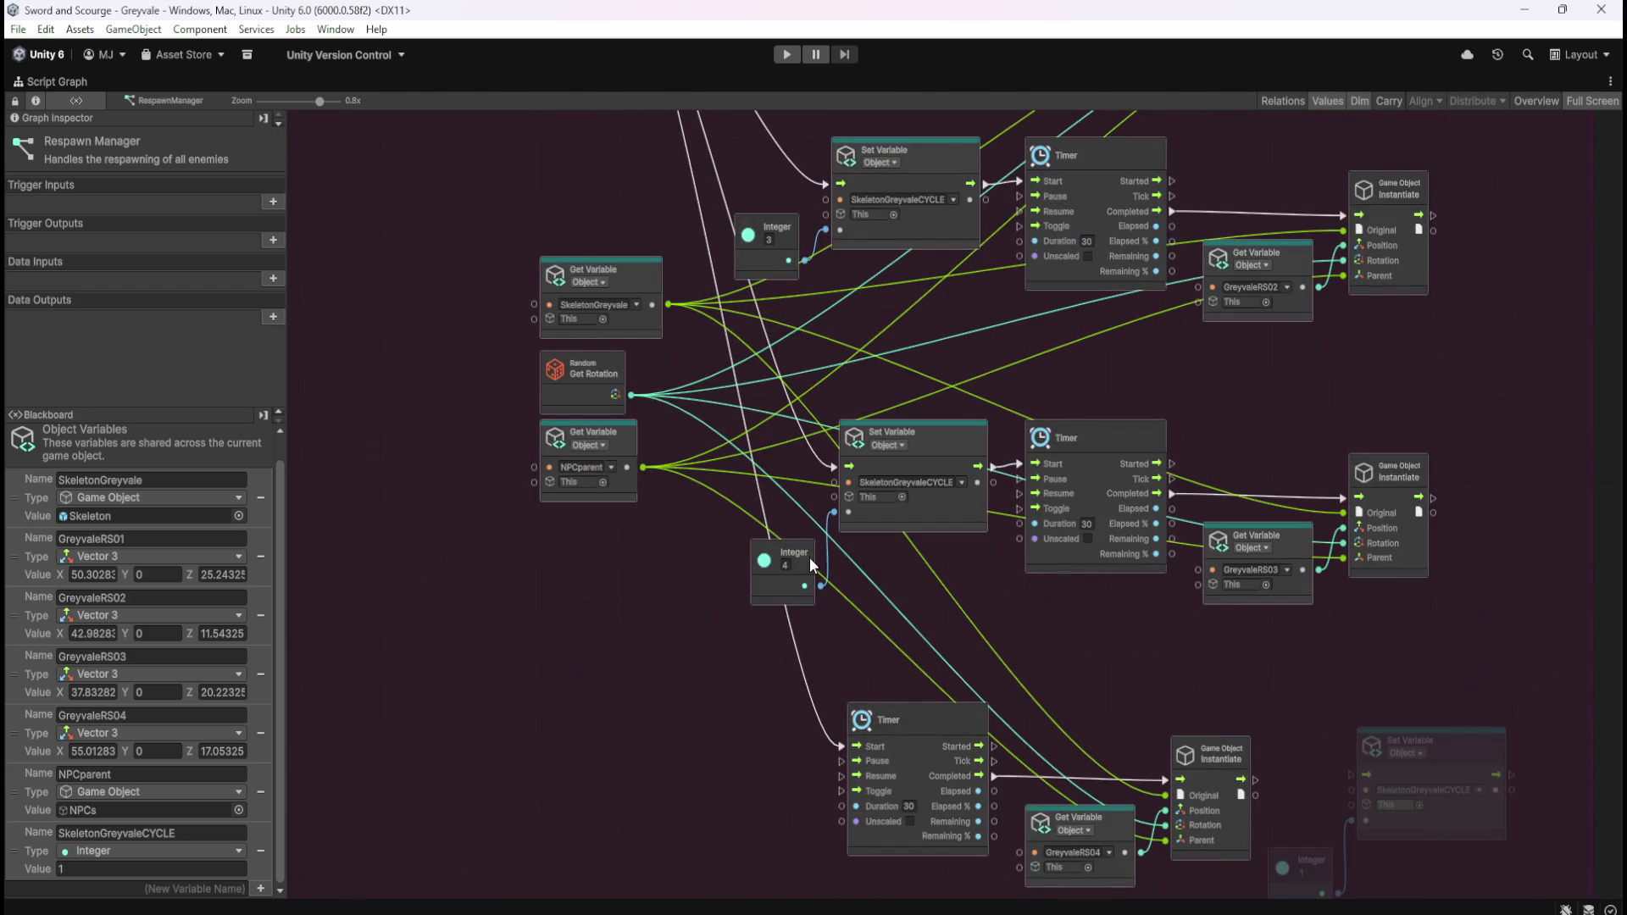
left_click(805, 584)
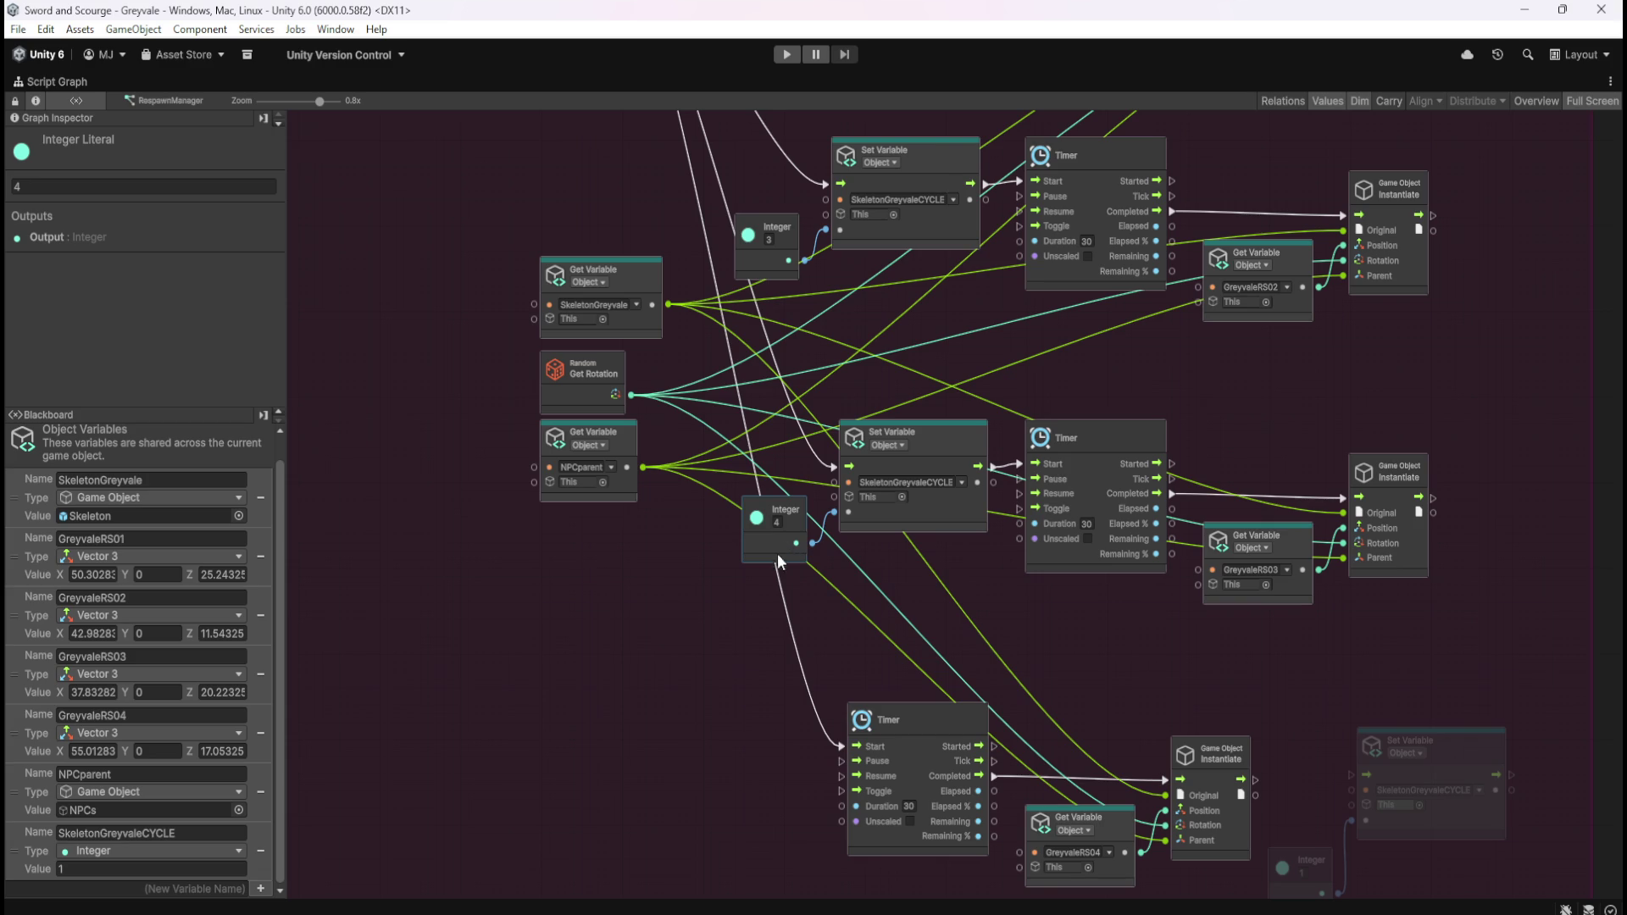
left_click(707, 600)
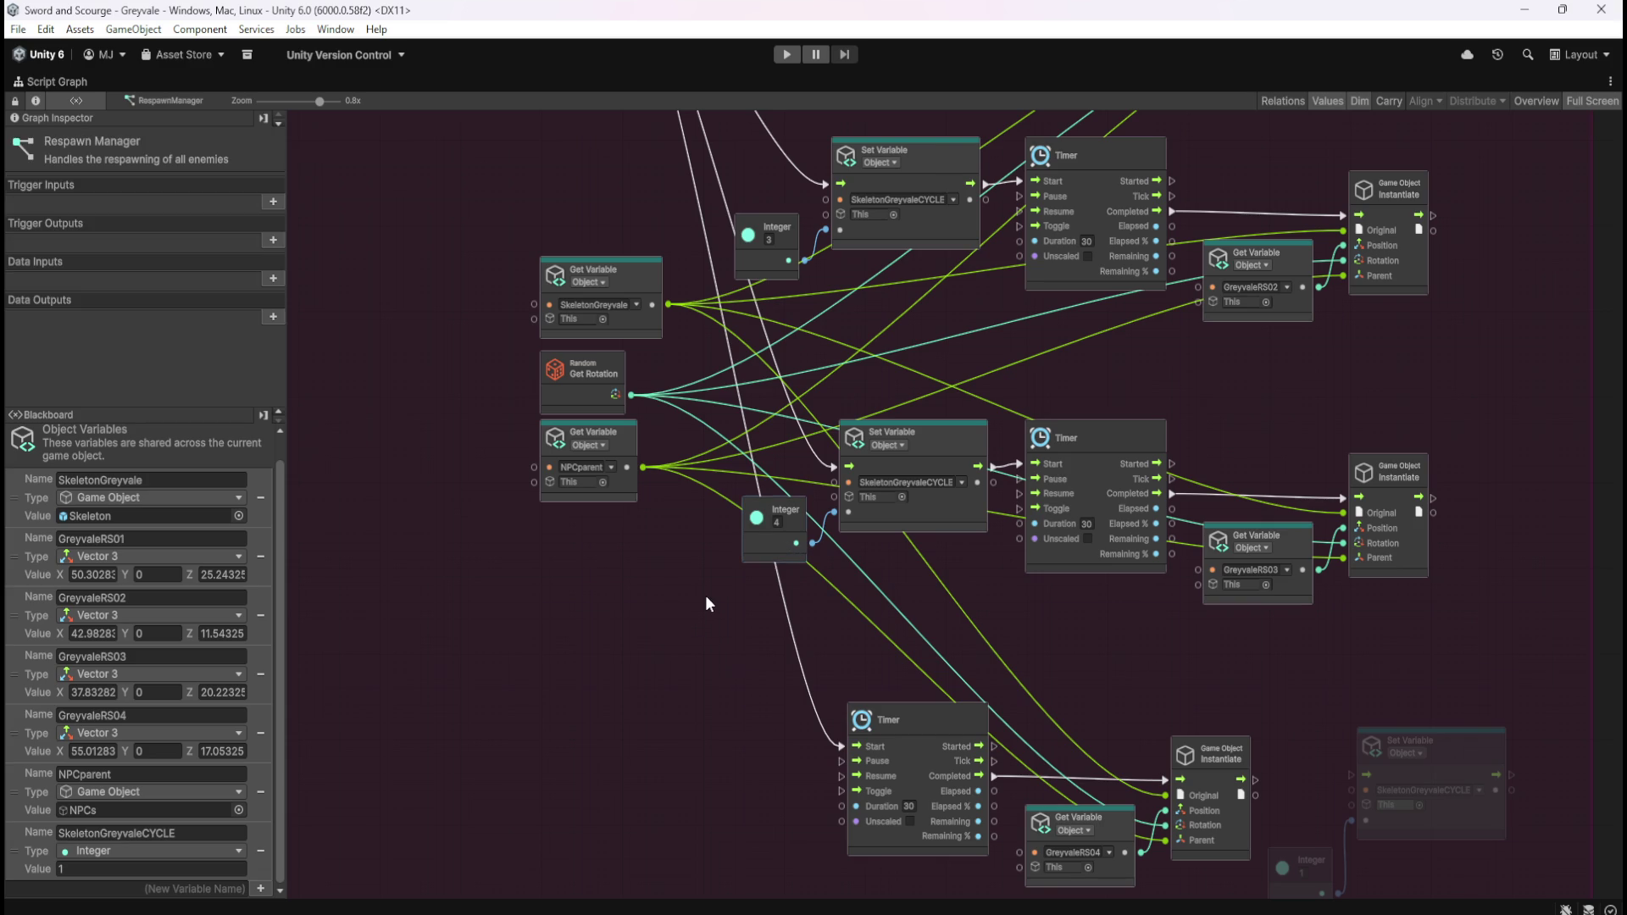
Step: Move Set Variable and Integer 1 into the fourth row and shift its Timer group right
scroll(706, 600, "up", 5)
mouse_move(714, 810)
left_mouse_down()
mouse_move(760, 568)
mouse_move(690, 464)
left_mouse_up()
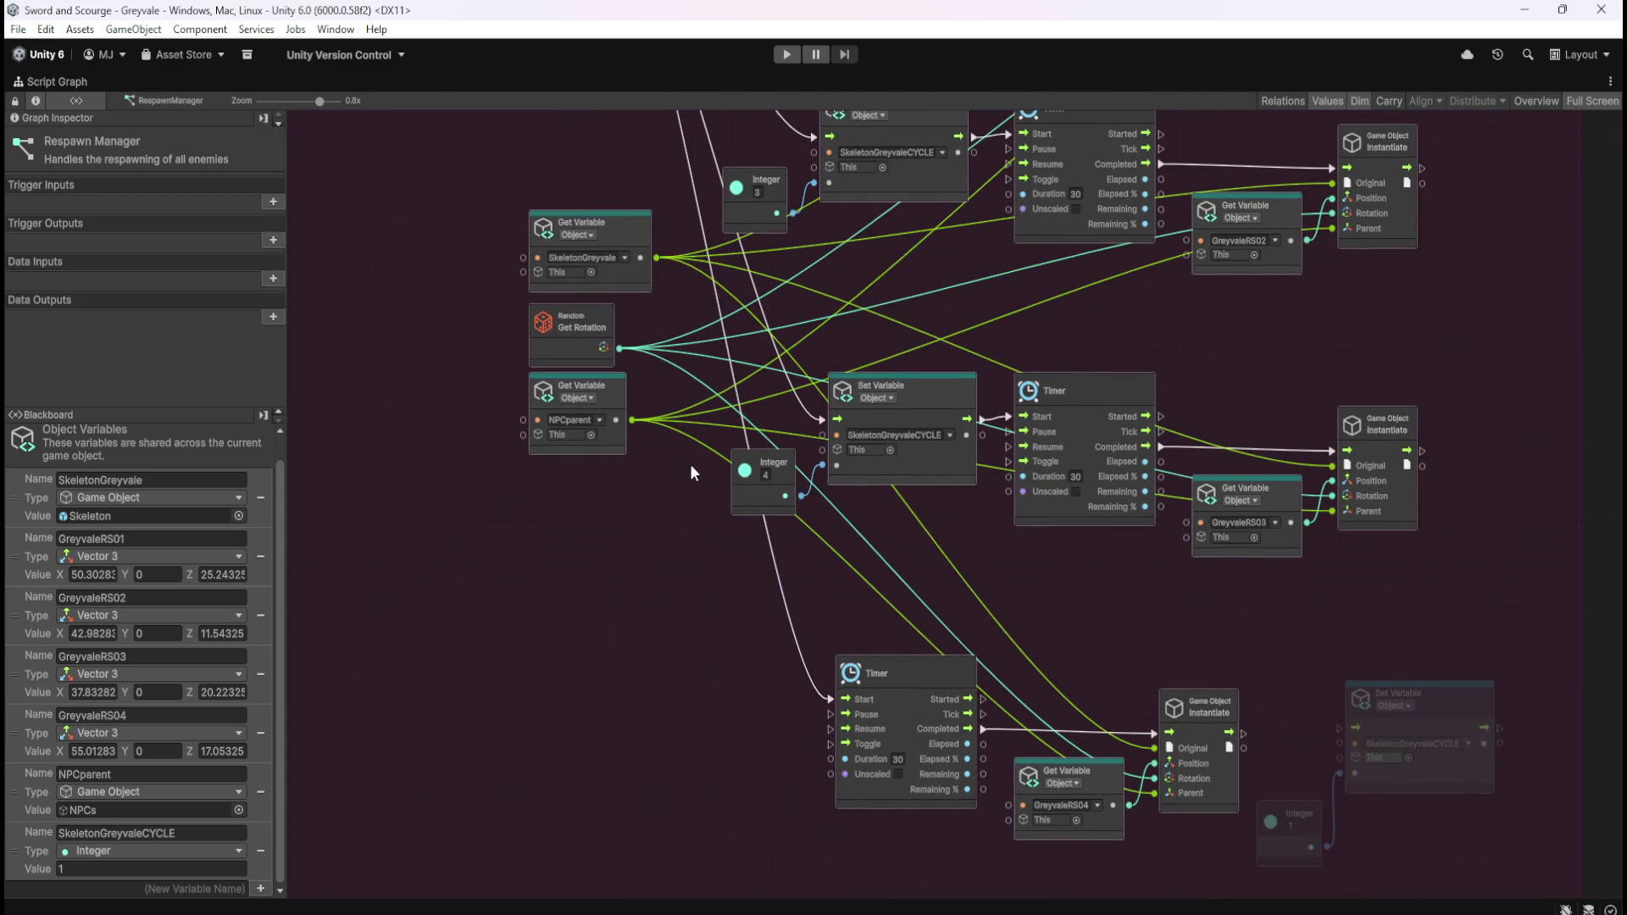
left_click_drag(1318, 706, 1483, 832)
left_click_drag(1463, 740, 727, 739)
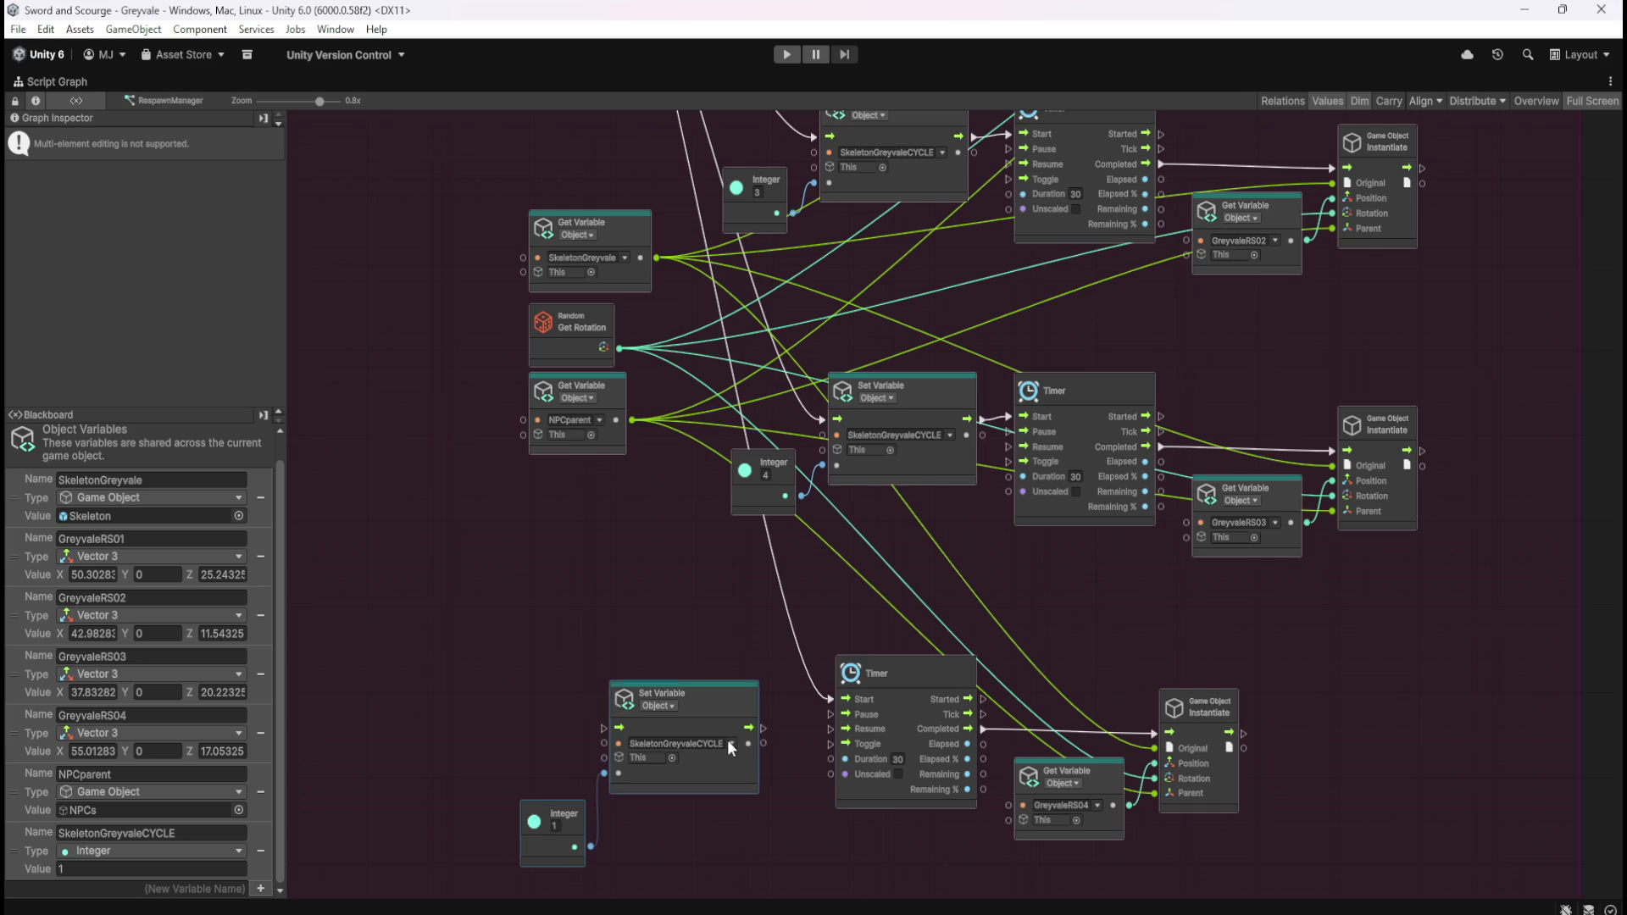
left_click_drag(838, 638, 1195, 816)
left_click_drag(1112, 780, 1289, 777)
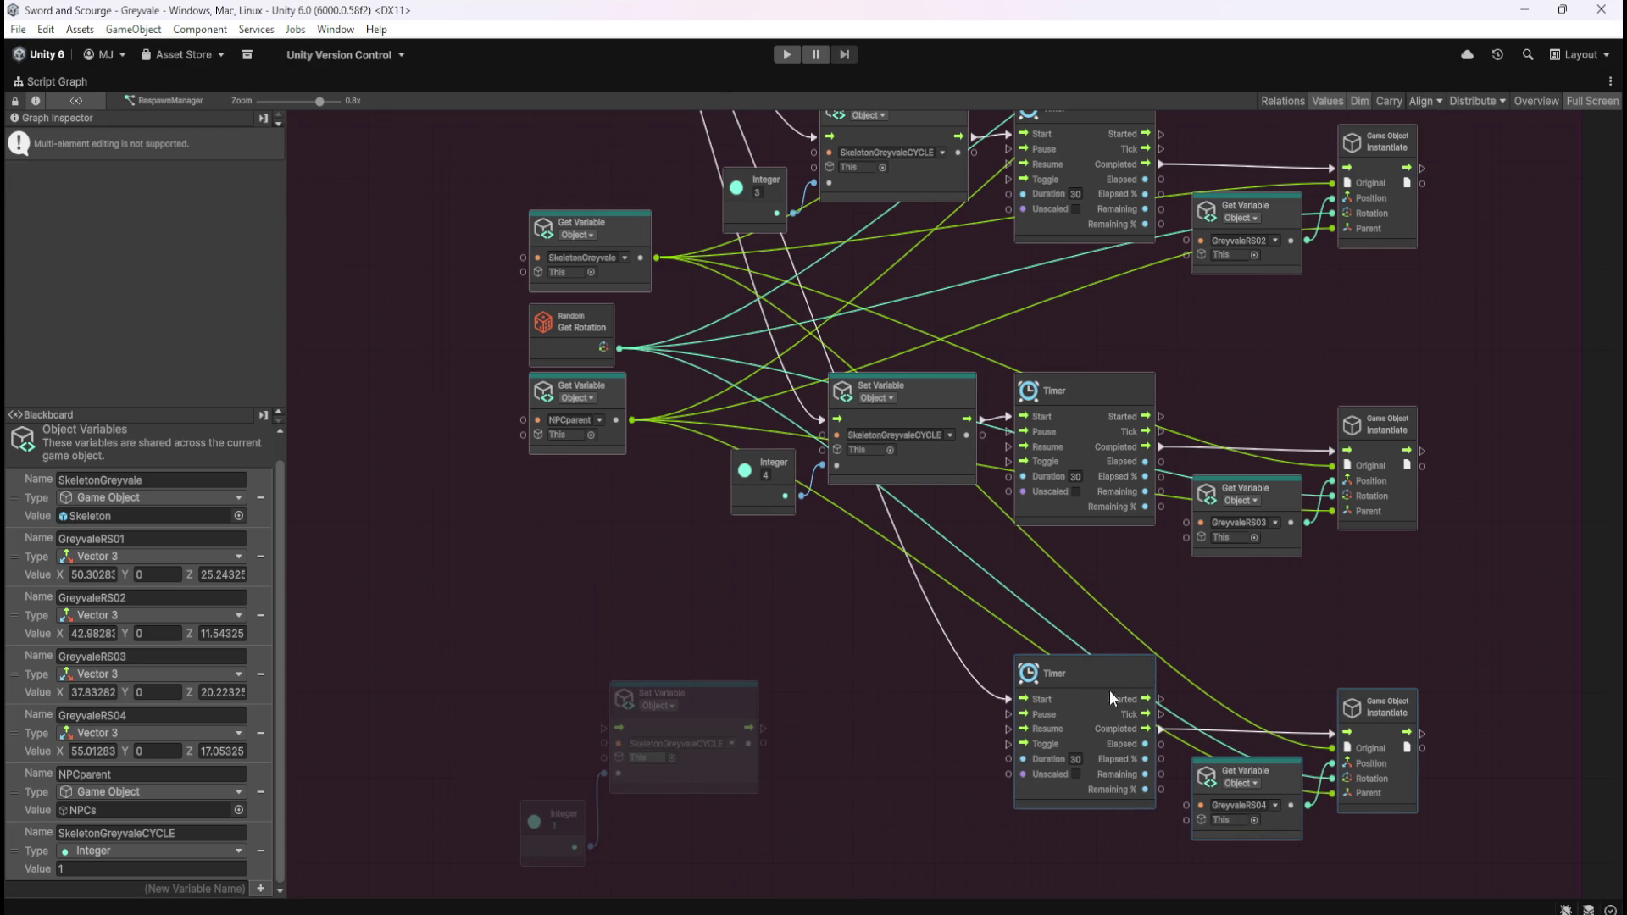
left_click_drag(1119, 675, 1120, 664)
Step: Wire Switch case 4 into the fourth row's new SkeletonGreyvaleCYCLE Set Variable
mouse_move(515, 648)
left_mouse_down()
mouse_move(705, 813)
mouse_move(957, 740)
mouse_move(992, 691)
mouse_move(1013, 690)
left_mouse_up()
left_click(791, 799)
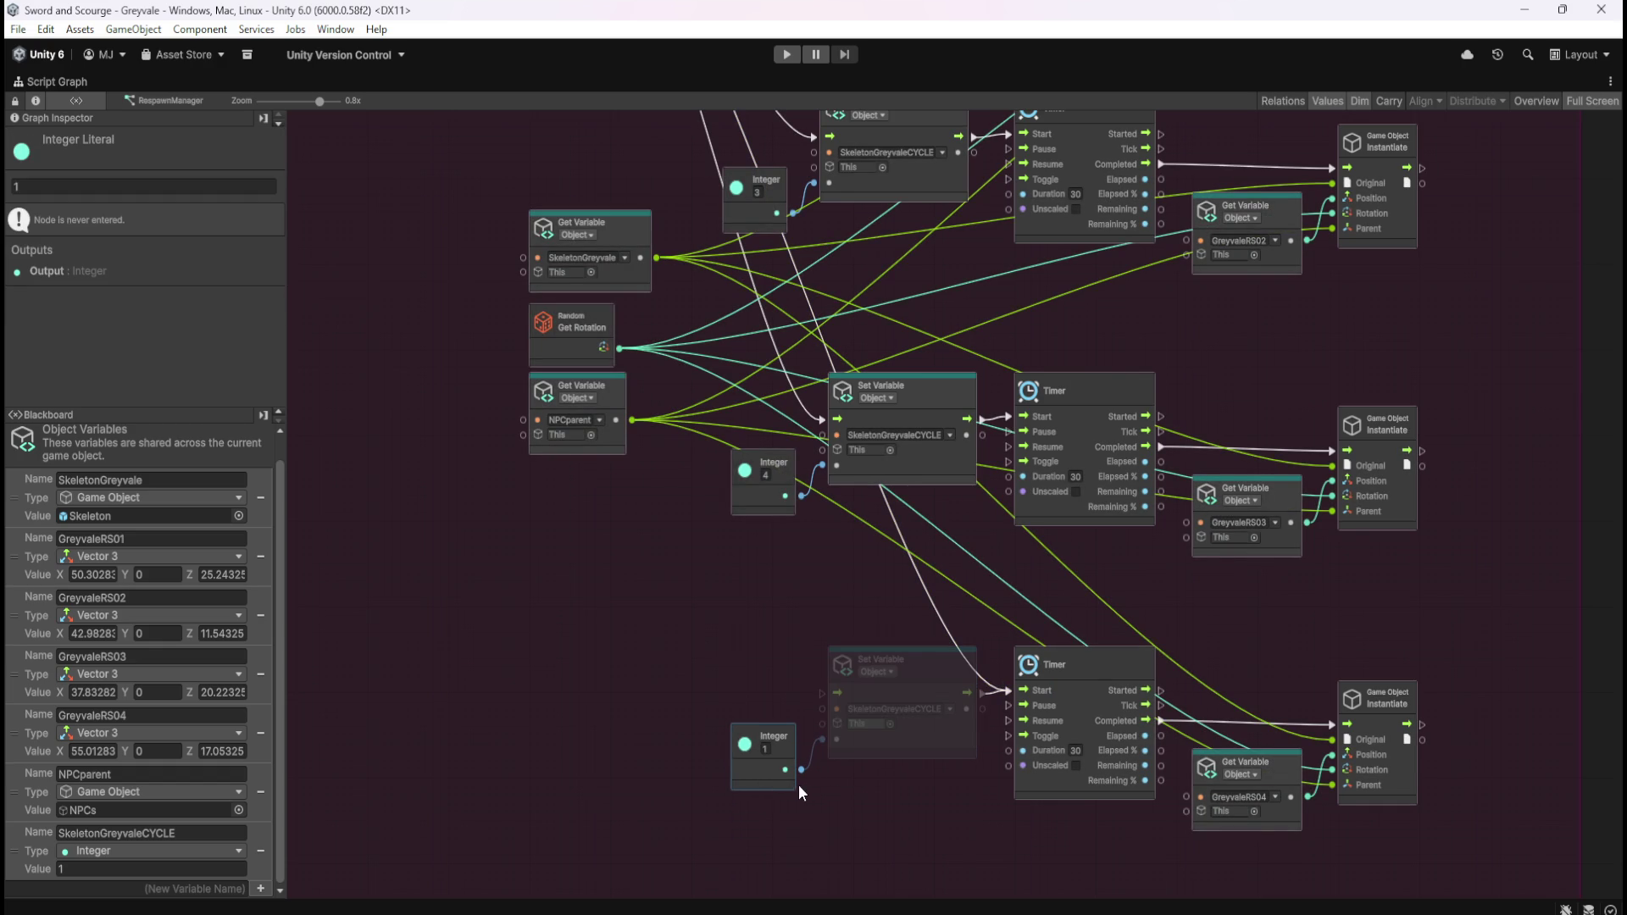
left_click(833, 785)
mouse_move(782, 606)
left_mouse_down()
mouse_move(805, 801)
mouse_move(860, 846)
left_mouse_up()
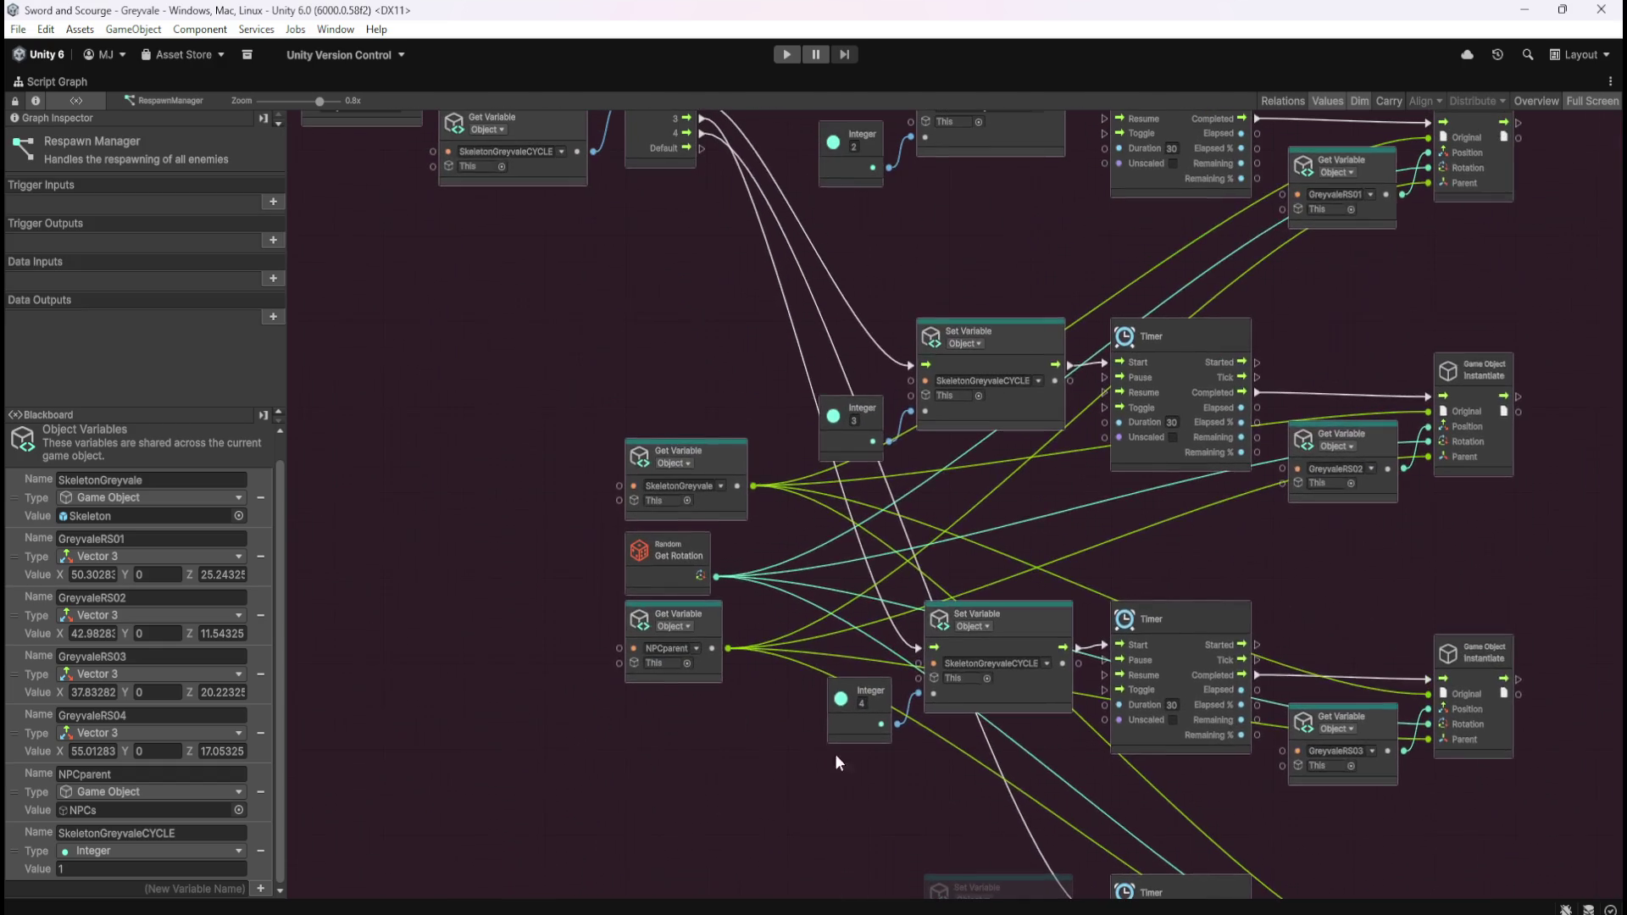
mouse_move(701, 133)
left_mouse_down()
mouse_move(878, 488)
mouse_move(941, 818)
mouse_move(939, 729)
mouse_move(920, 719)
left_mouse_up()
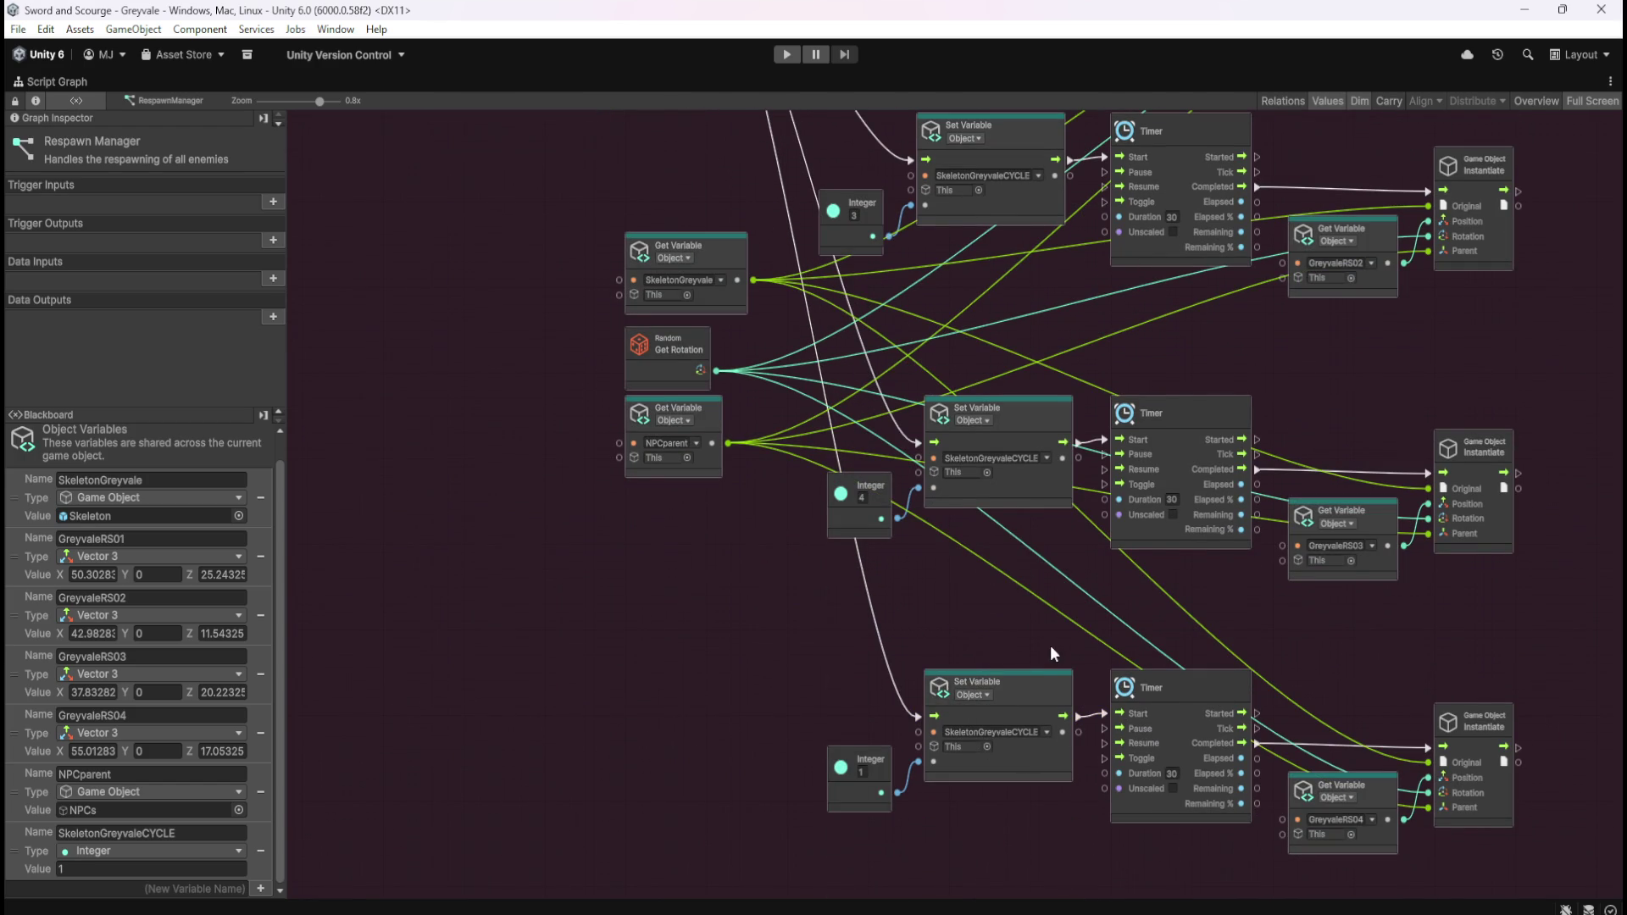
Step: Raise the second and third spawn branches so they sit evenly spaced
scroll(976, 640, "down", 5)
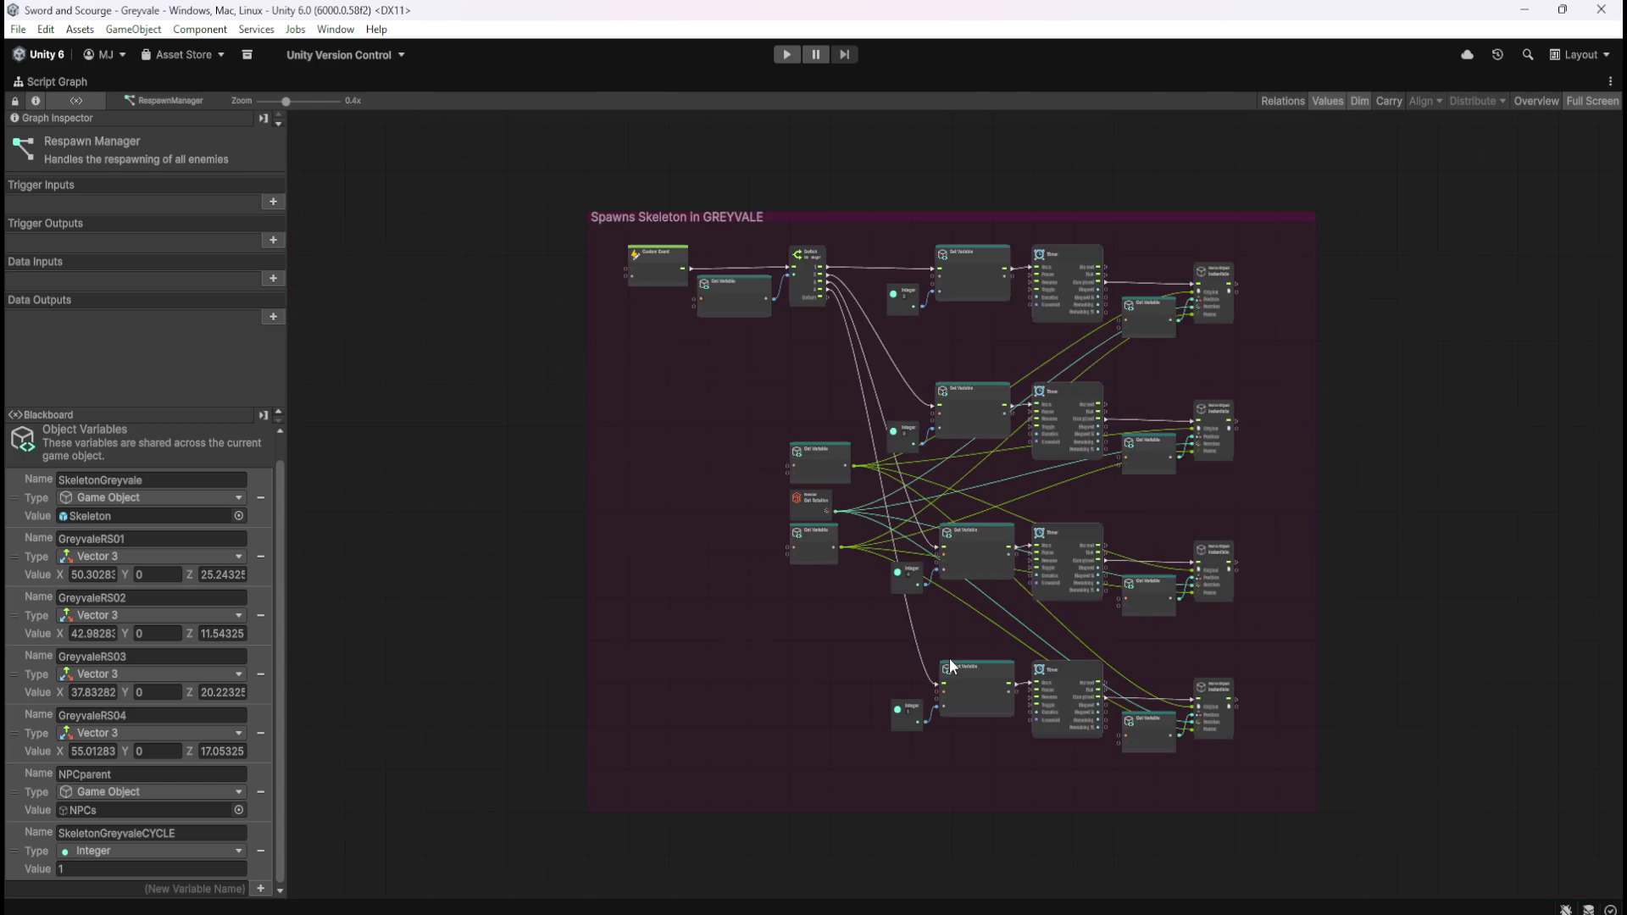
scroll(1019, 648, "up", 5)
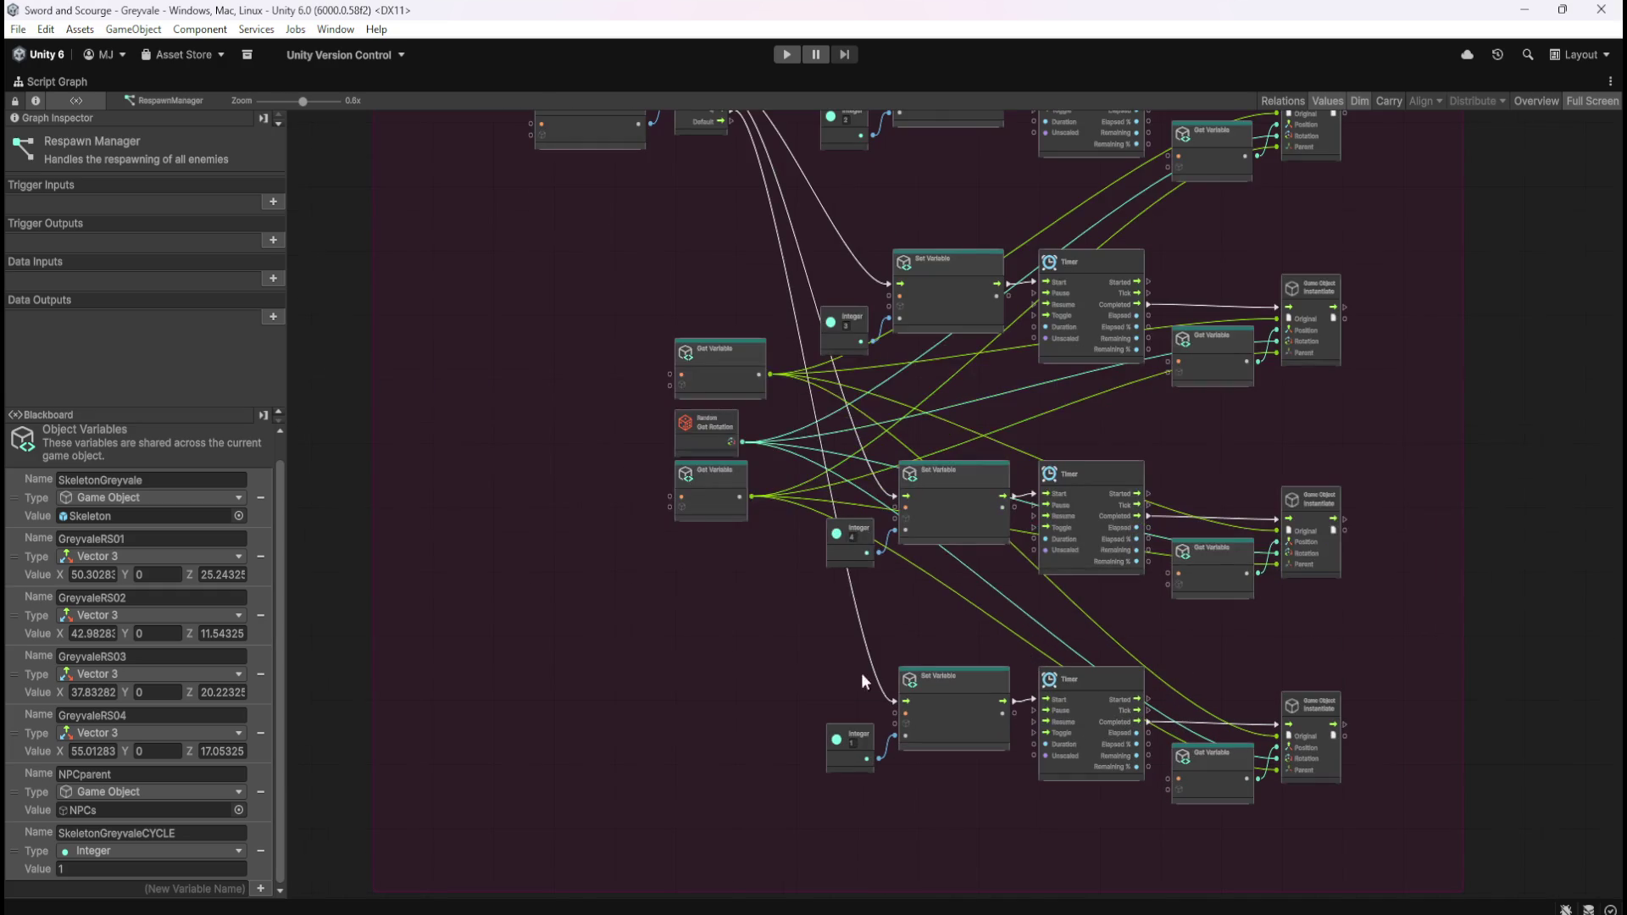
scroll(1078, 534, "up", 3)
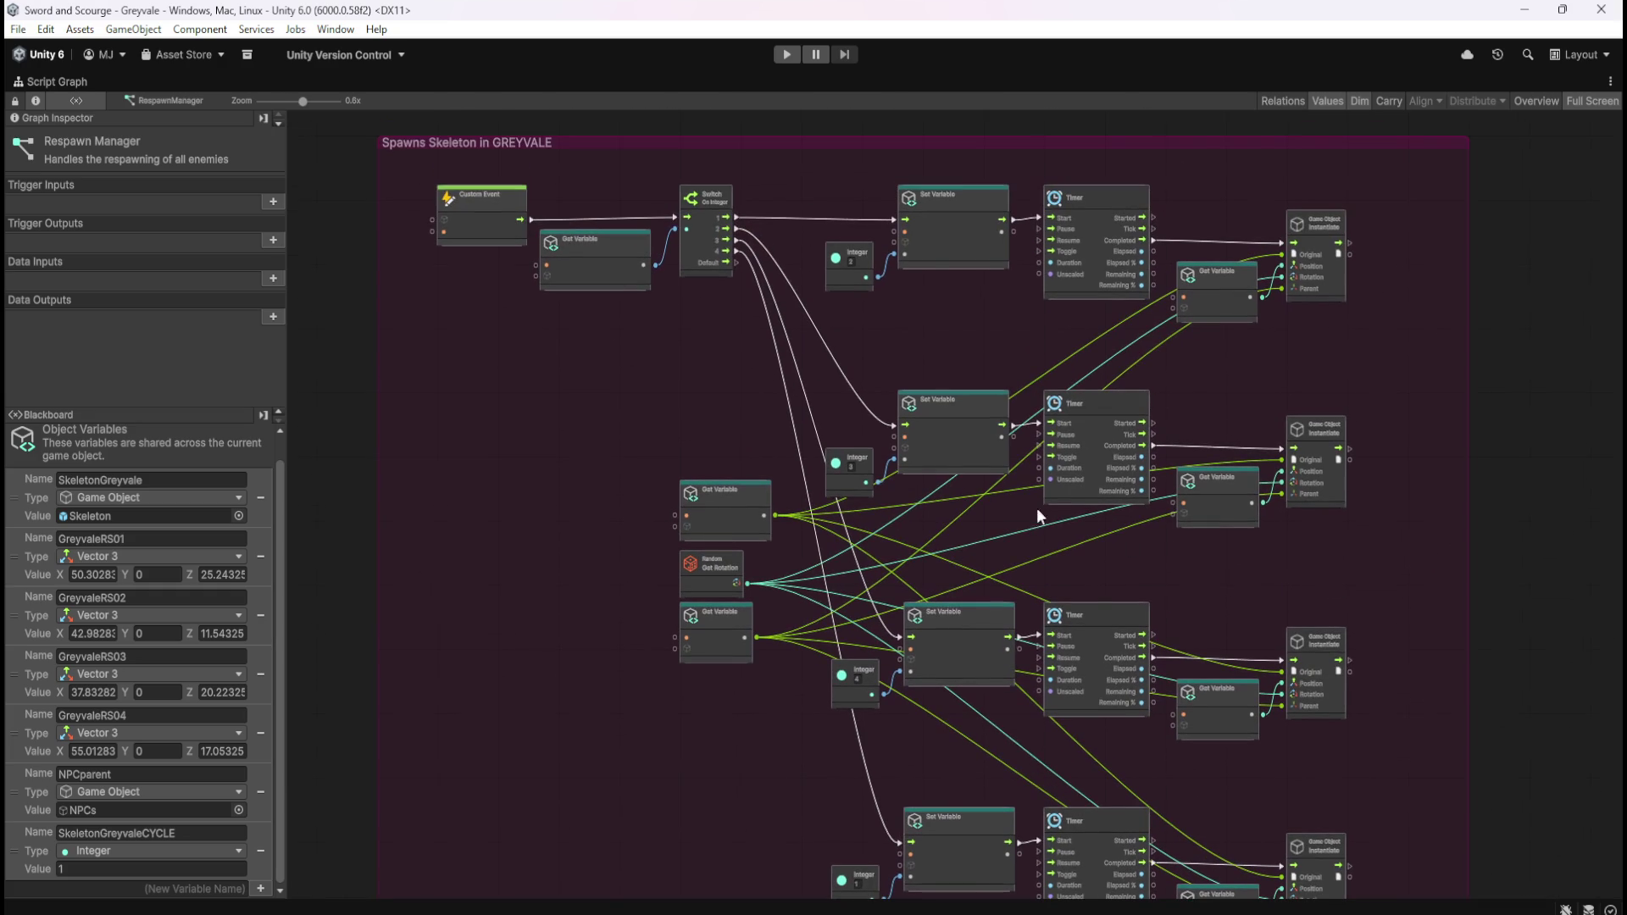
left_click_drag(836, 371, 1337, 522)
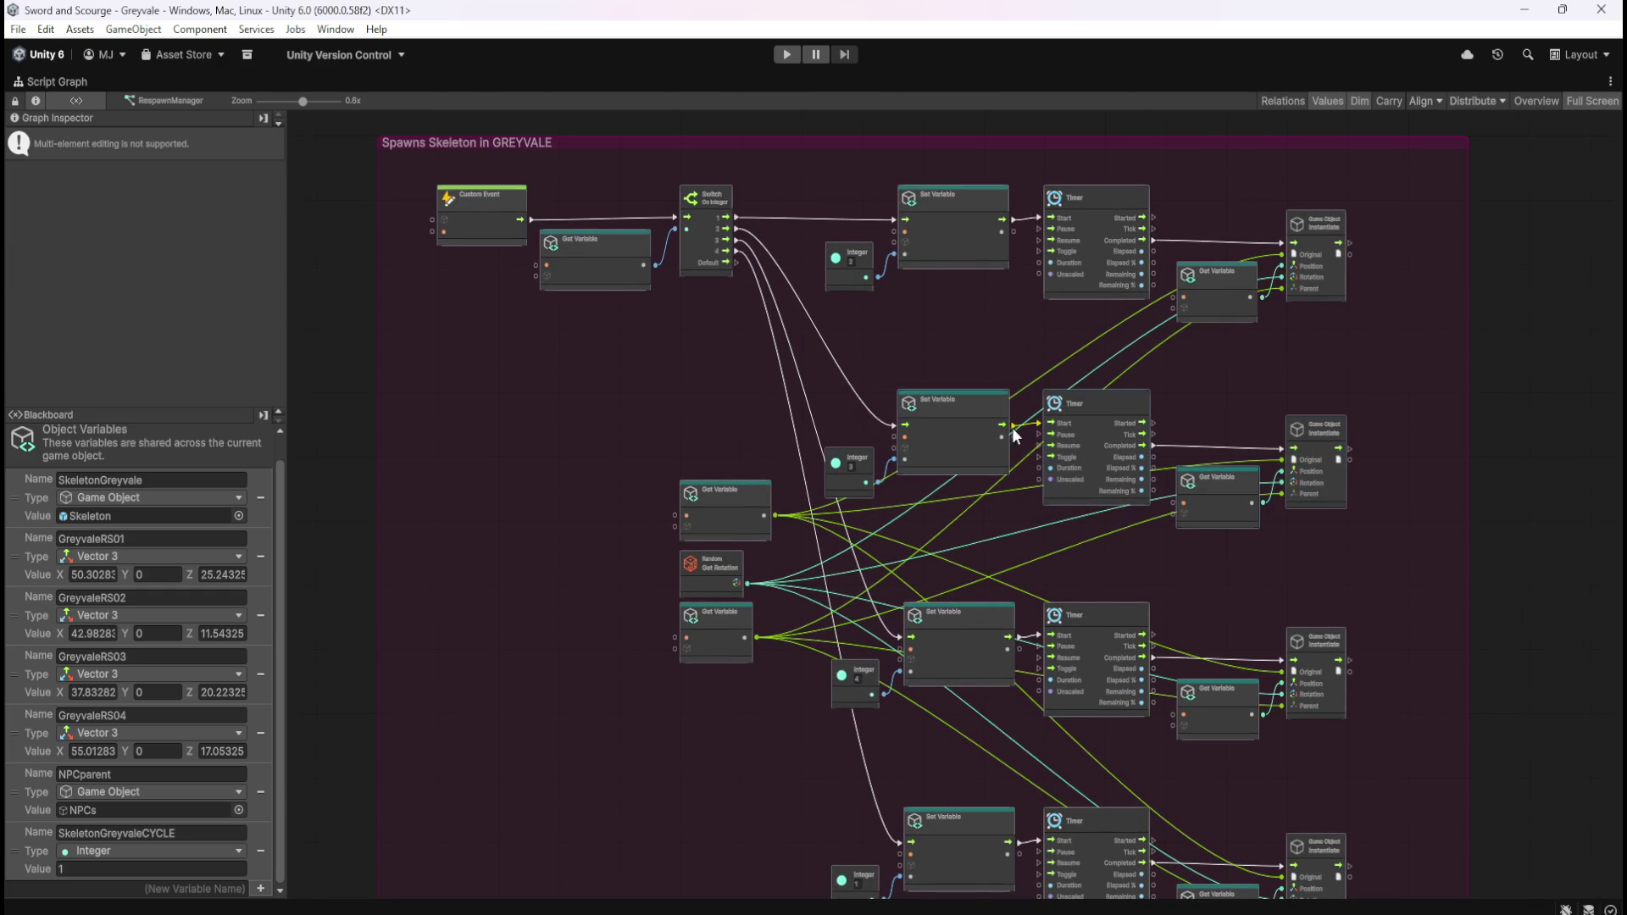
left_click(868, 375)
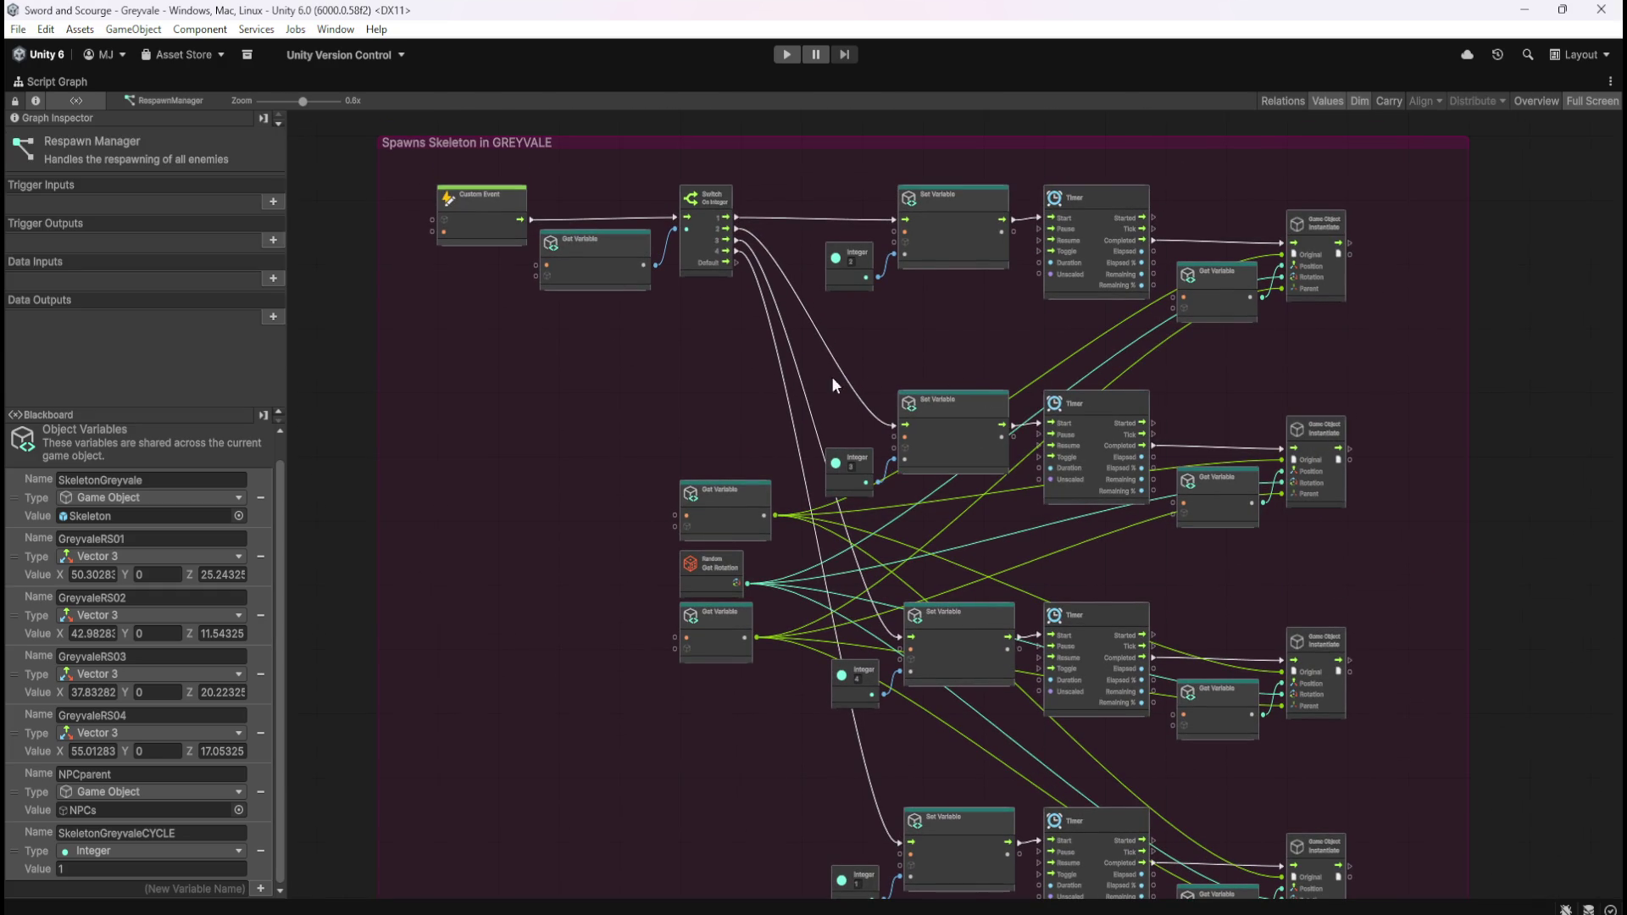
left_click_drag(847, 402, 1377, 534)
left_click_drag(969, 434, 971, 416)
left_click_drag(971, 409, 970, 404)
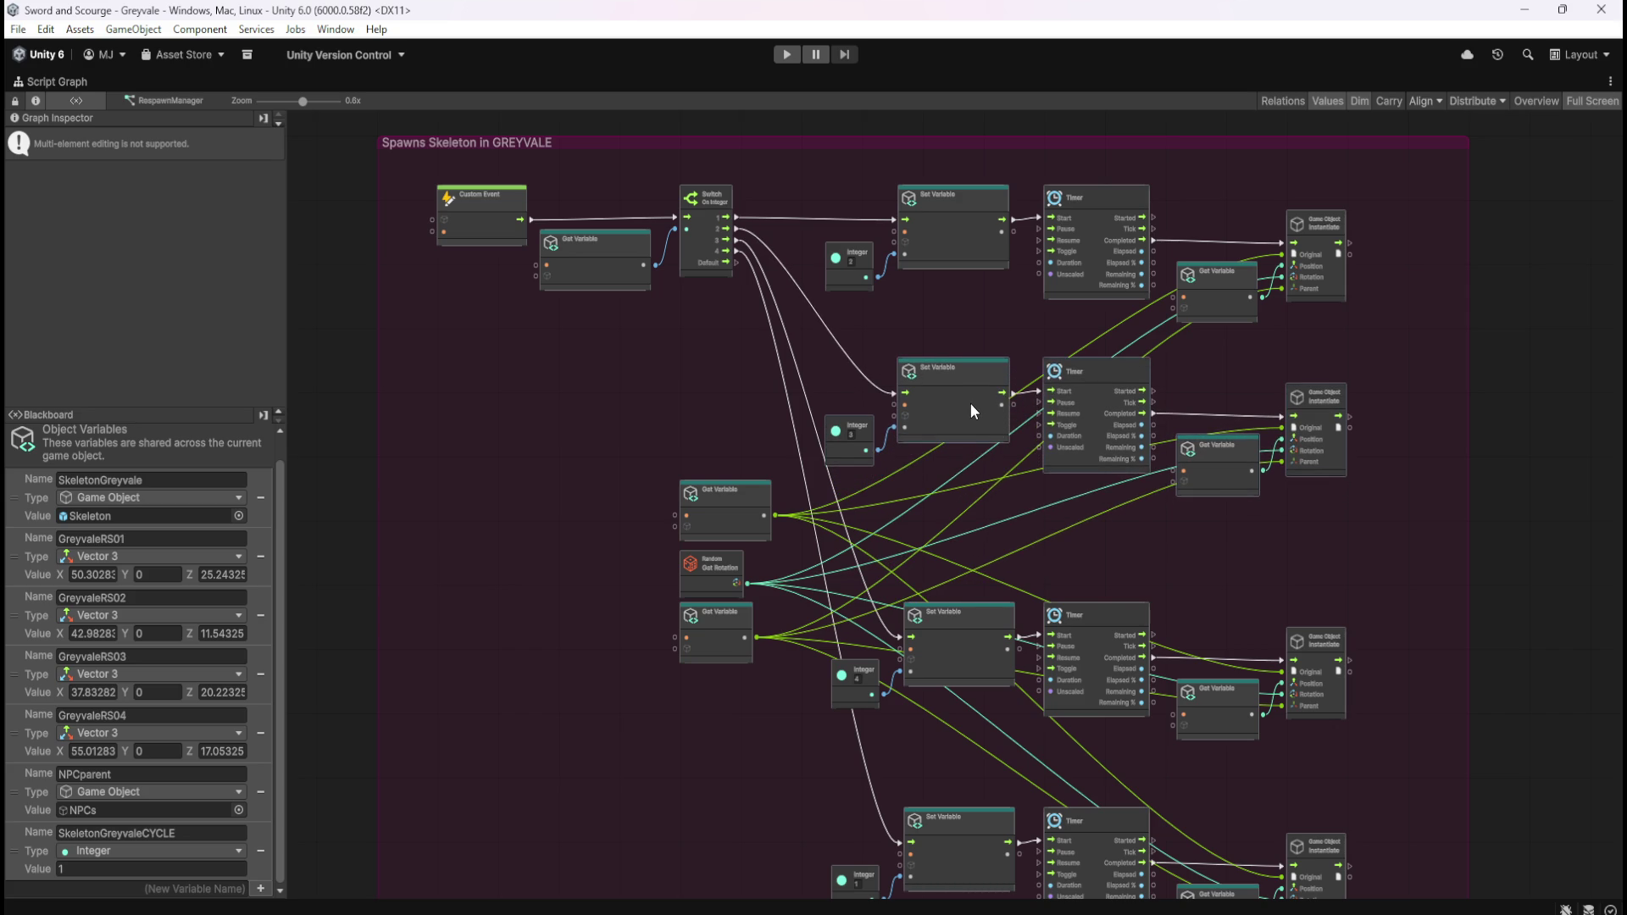
left_click_drag(1360, 579, 858, 715)
left_click_drag(962, 651, 965, 567)
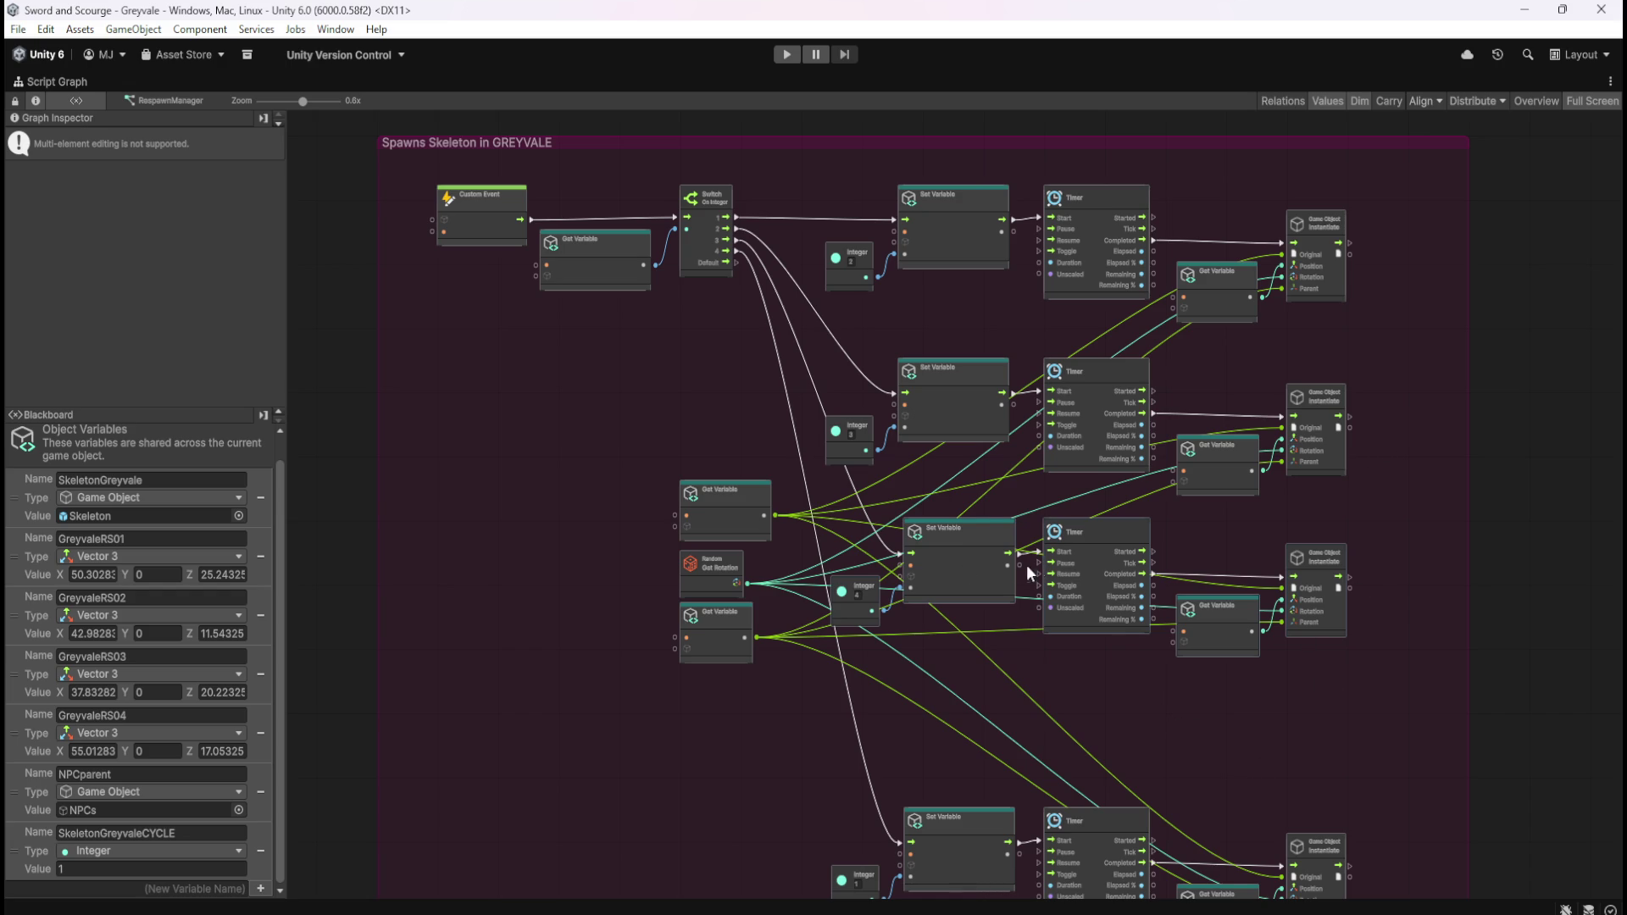
left_click_drag(968, 561, 969, 570)
Step: Move the bottom branch up to sit evenly beneath the third
scroll(1229, 719, "down", 3)
left_click_drag(1340, 598, 857, 795)
left_click_drag(978, 708, 993, 629)
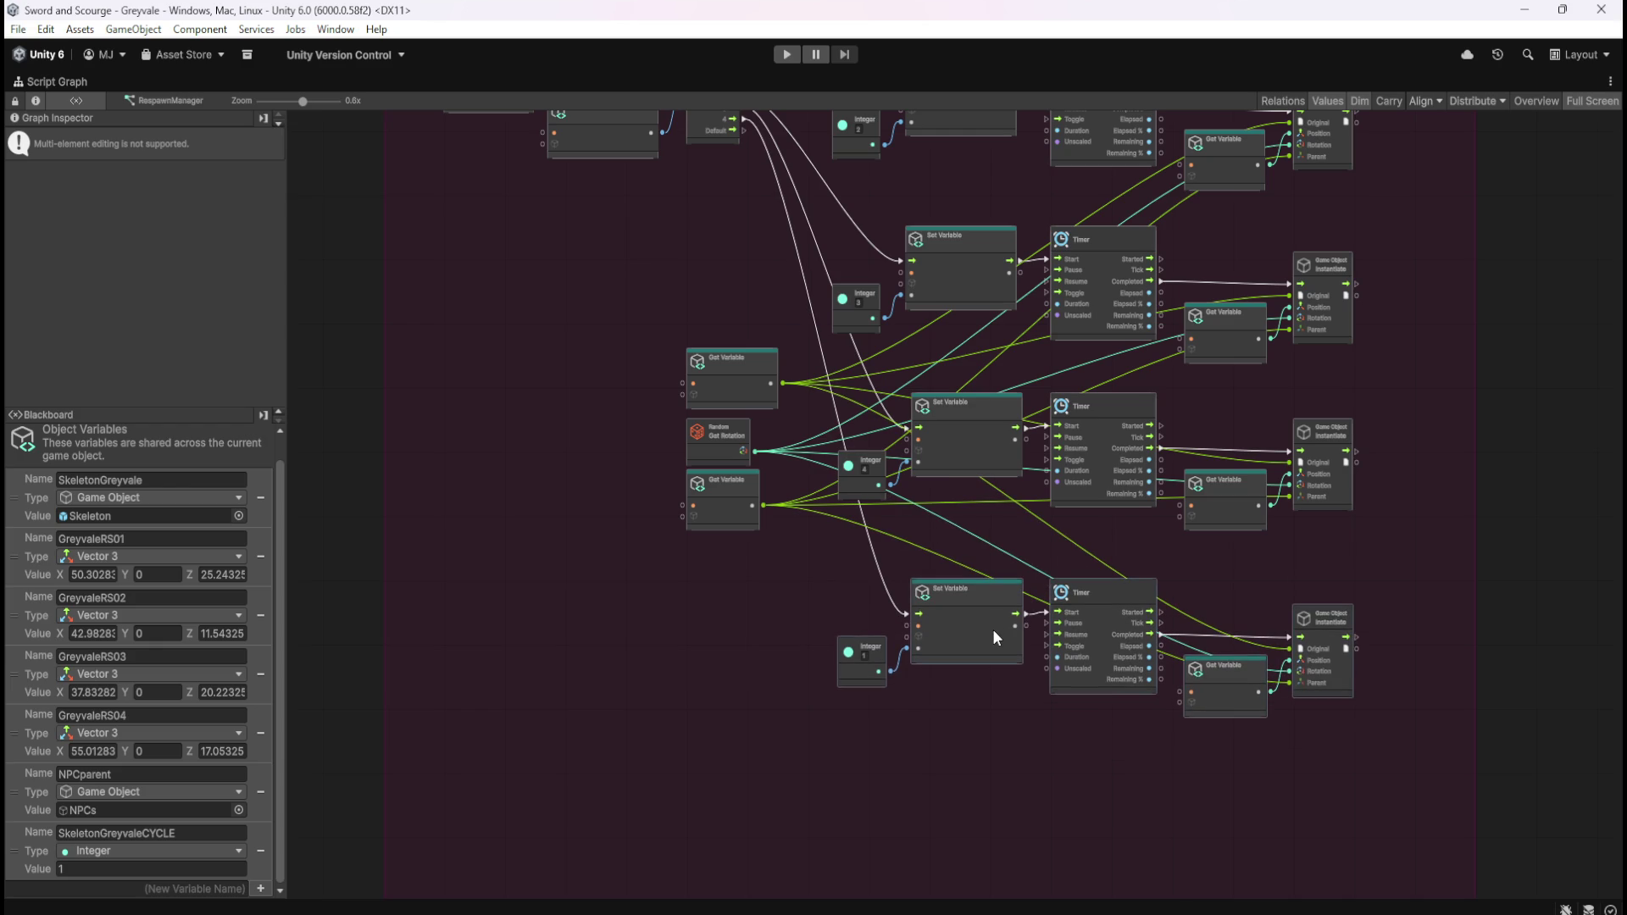
left_click(1027, 719)
left_click_drag(1063, 704, 1031, 801)
mouse_move(1318, 659)
left_mouse_down()
mouse_move(1123, 756)
mouse_move(821, 811)
left_mouse_up()
left_click_drag(918, 710, 935, 704)
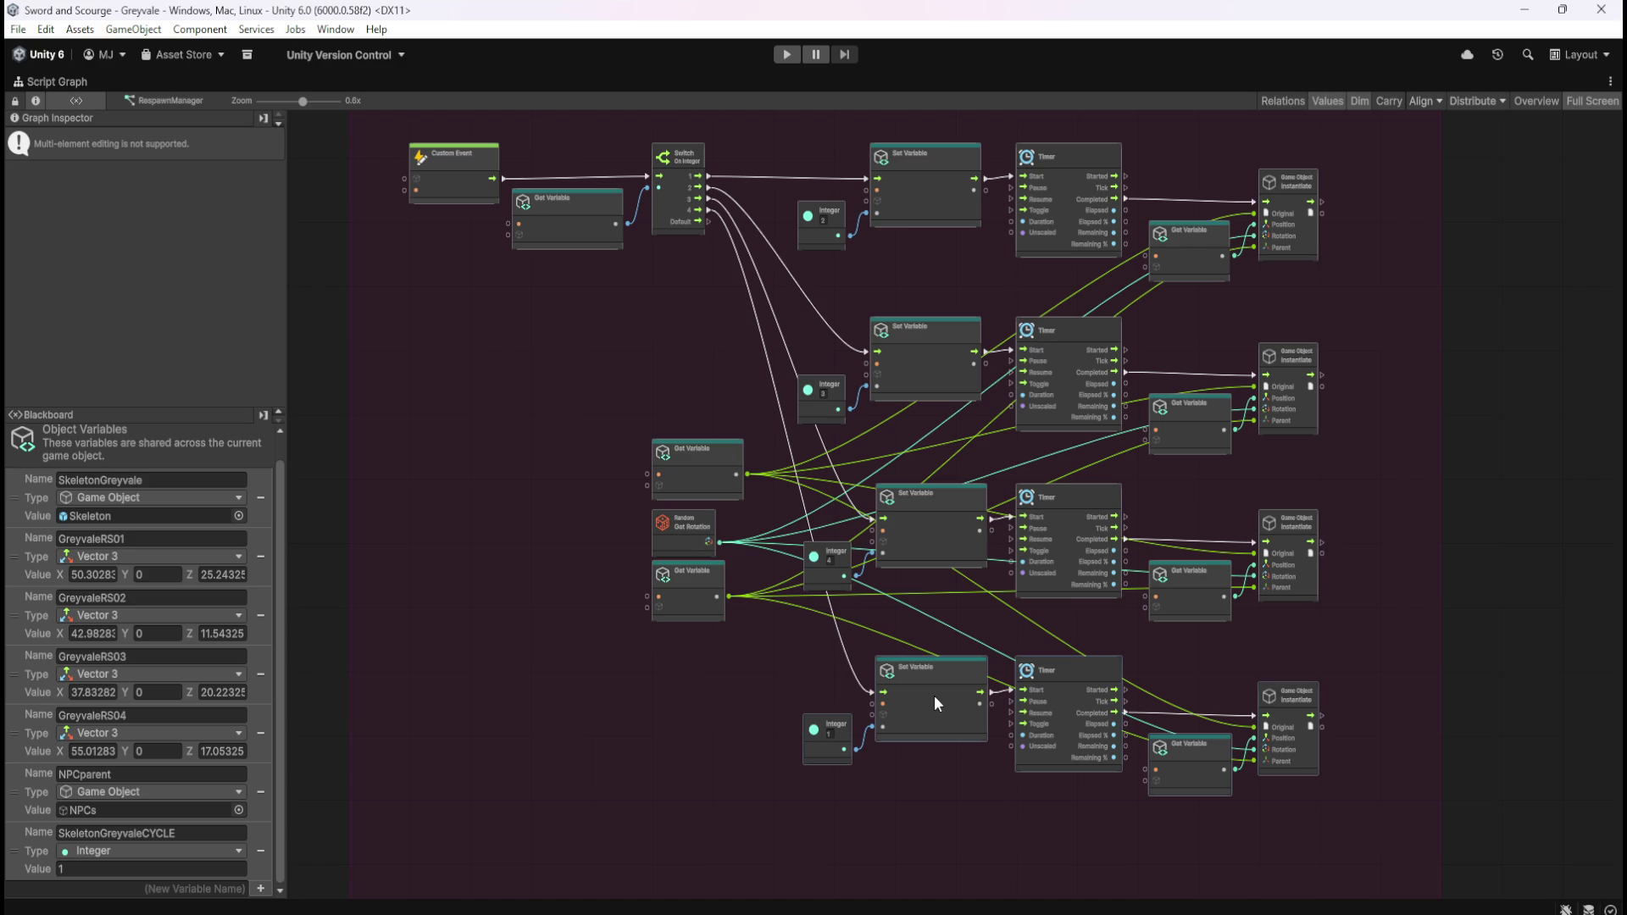
mouse_move(1370, 322)
left_mouse_down()
mouse_move(973, 718)
mouse_move(819, 799)
left_mouse_up()
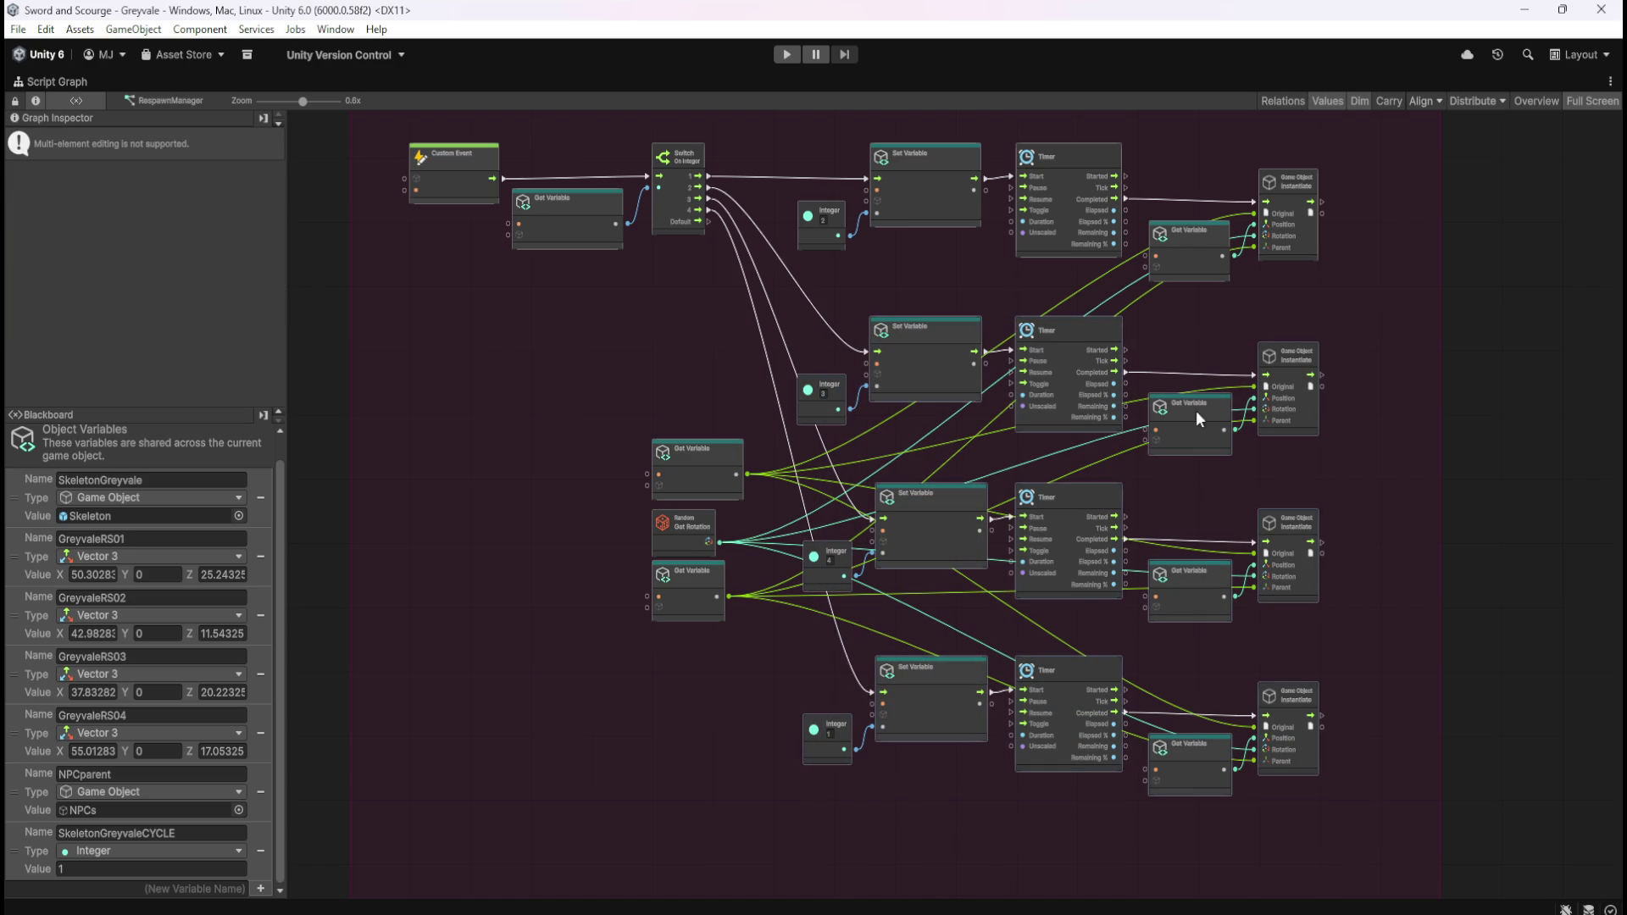
left_click(1309, 477)
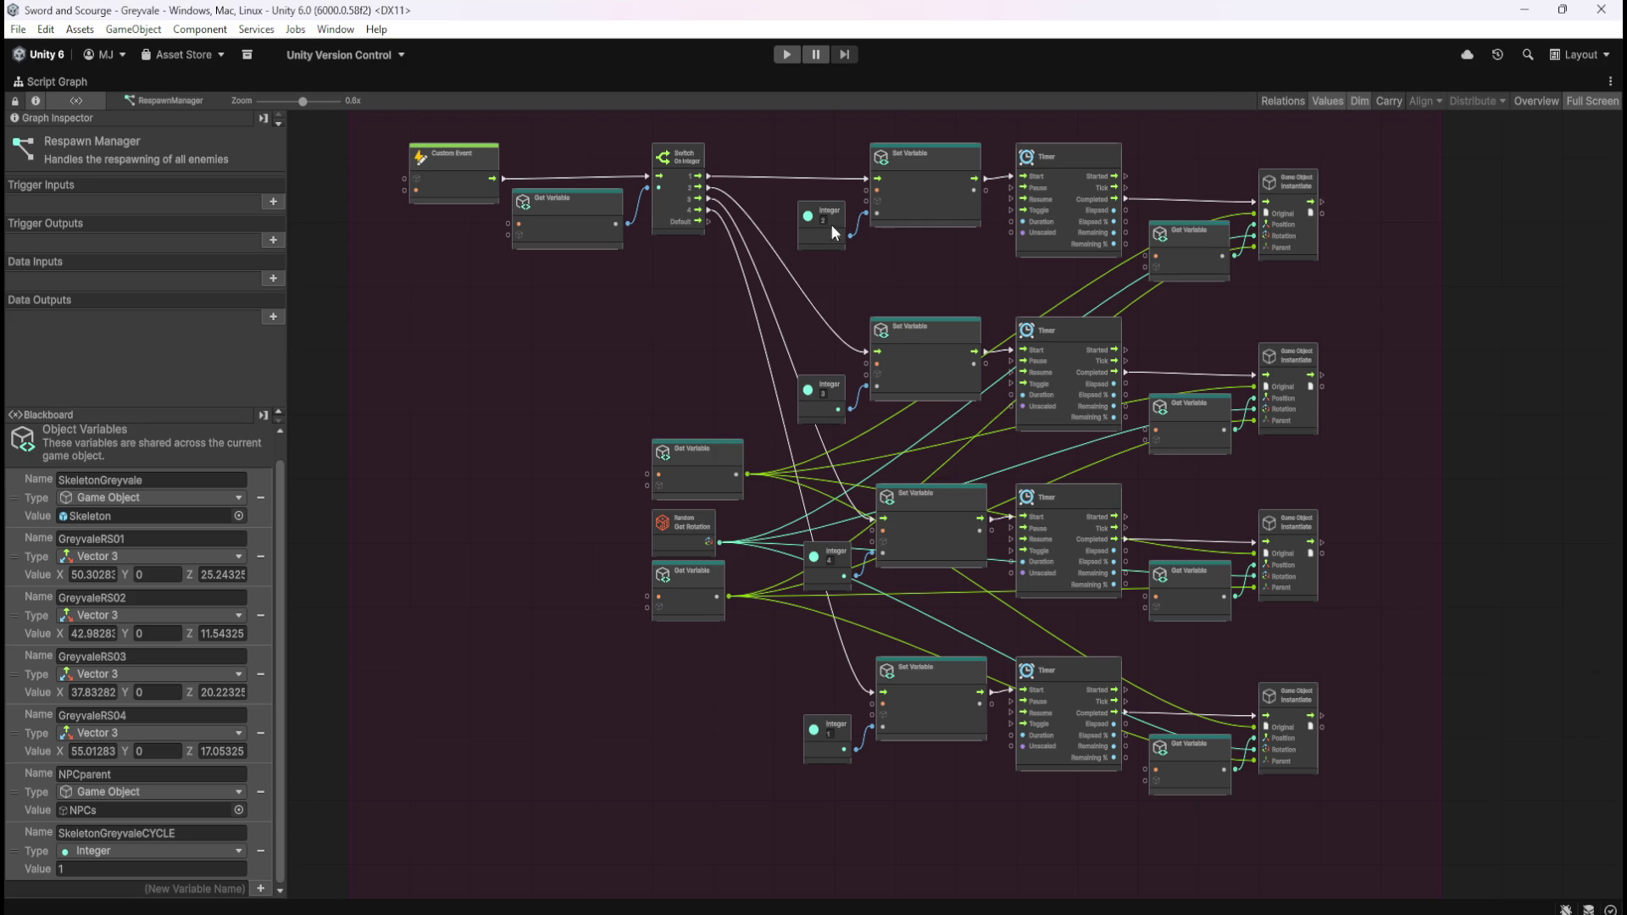
Step: Pull the group's right and bottom edges in to hug the four branches
scroll(905, 257, "up", 2)
left_click_drag(887, 267, 1129, 407)
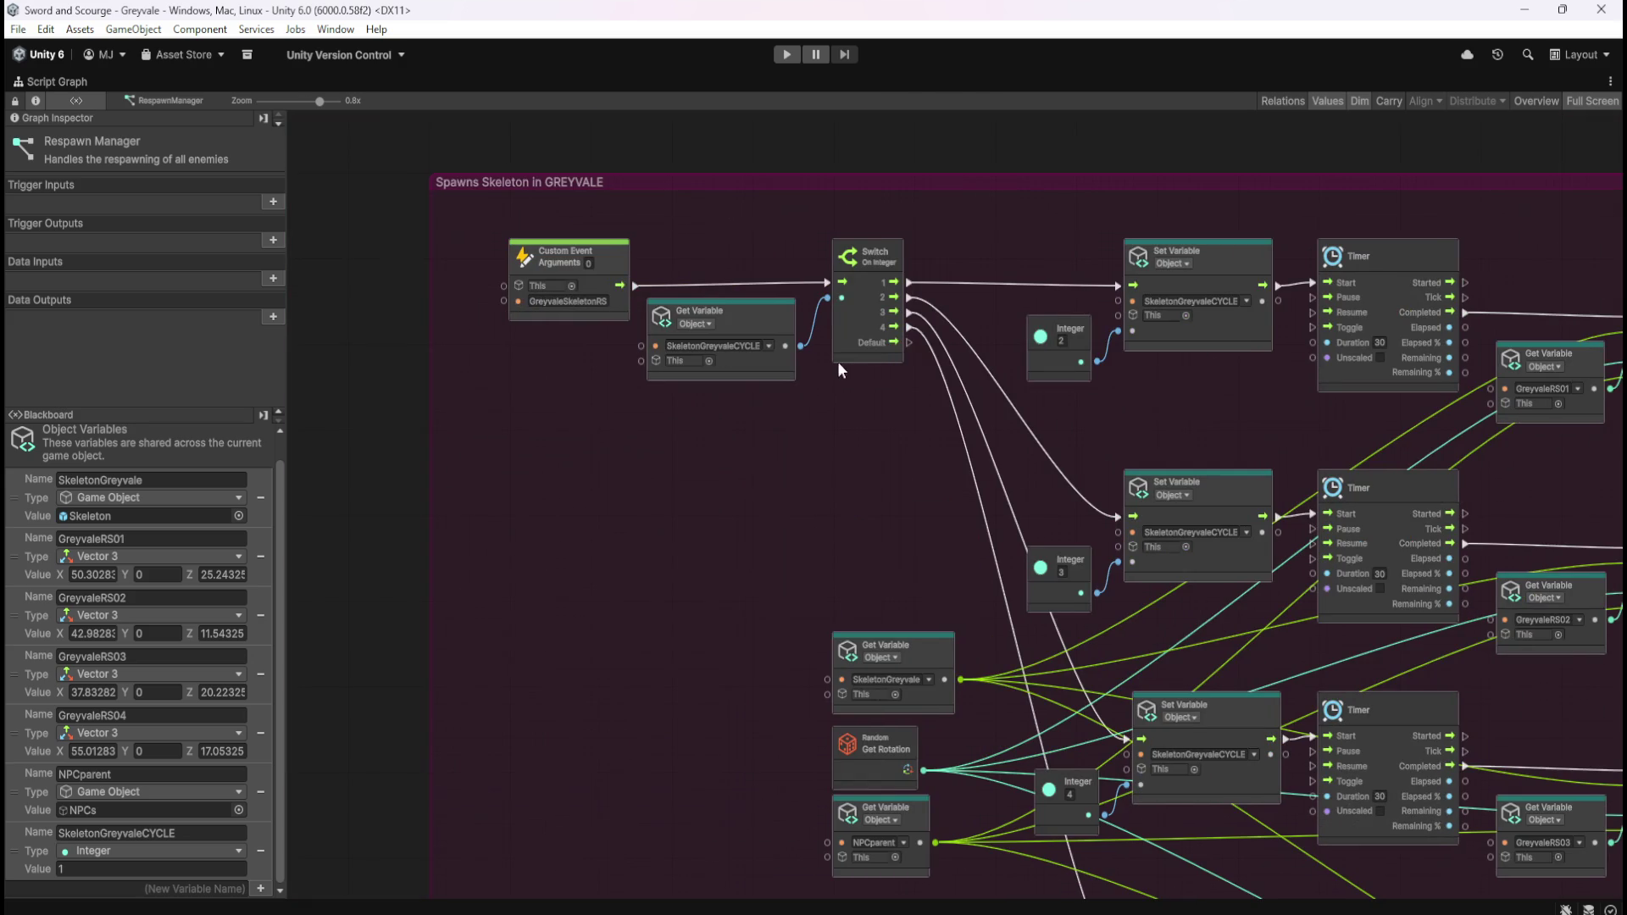
left_click_drag(944, 469, 706, 482)
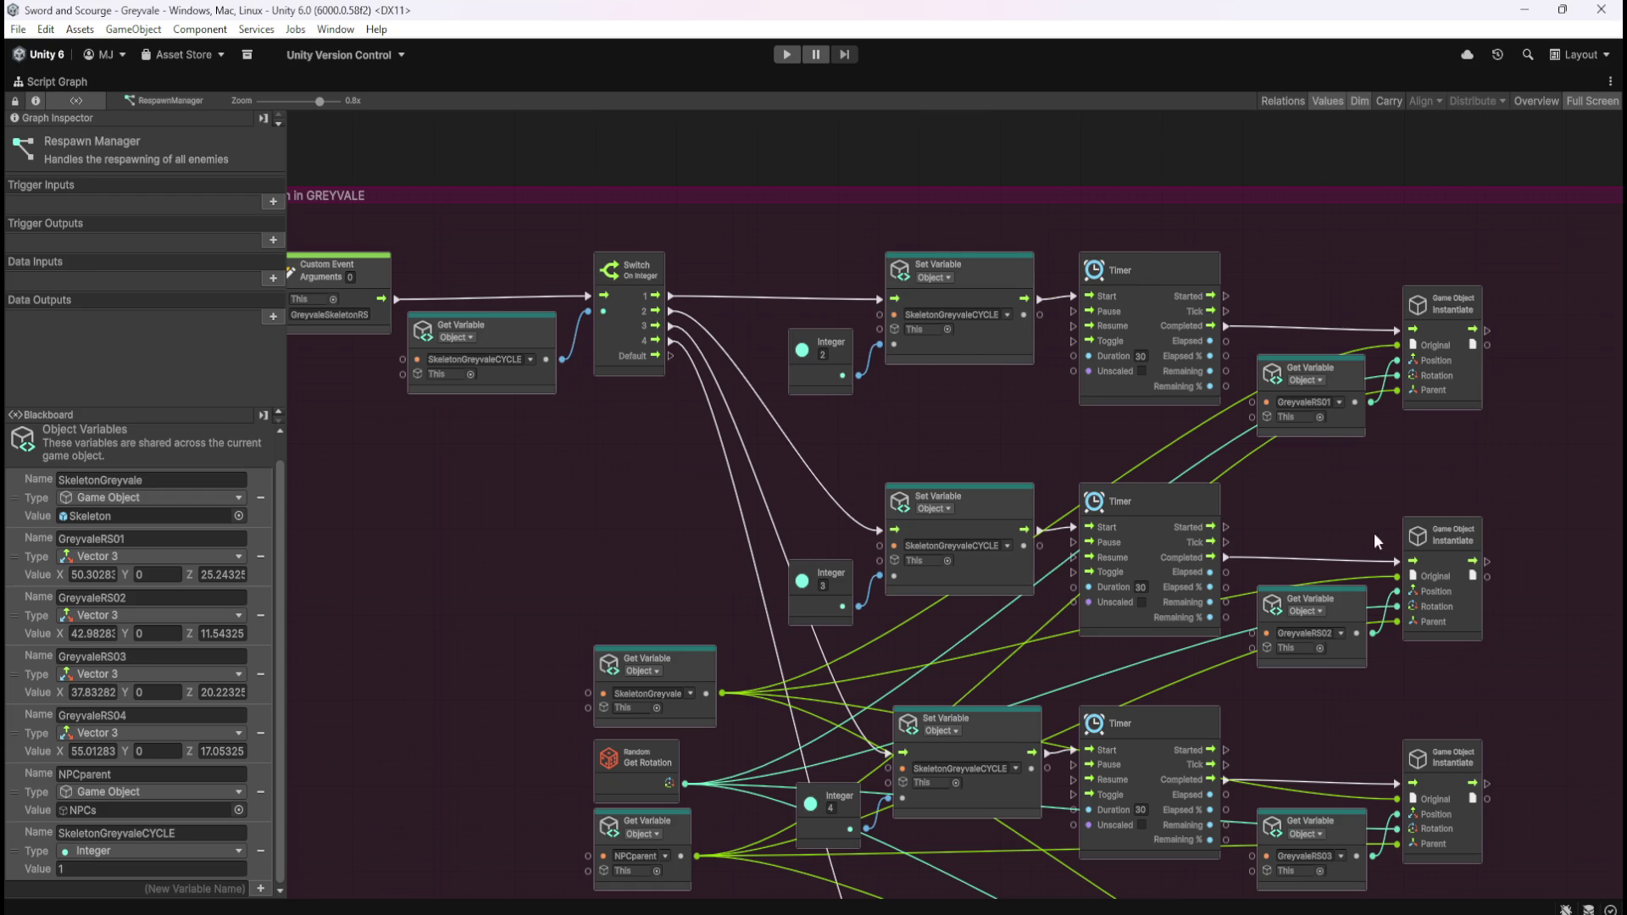
scroll(1373, 540, "down", 5)
left_click_drag(1422, 505, 1354, 558)
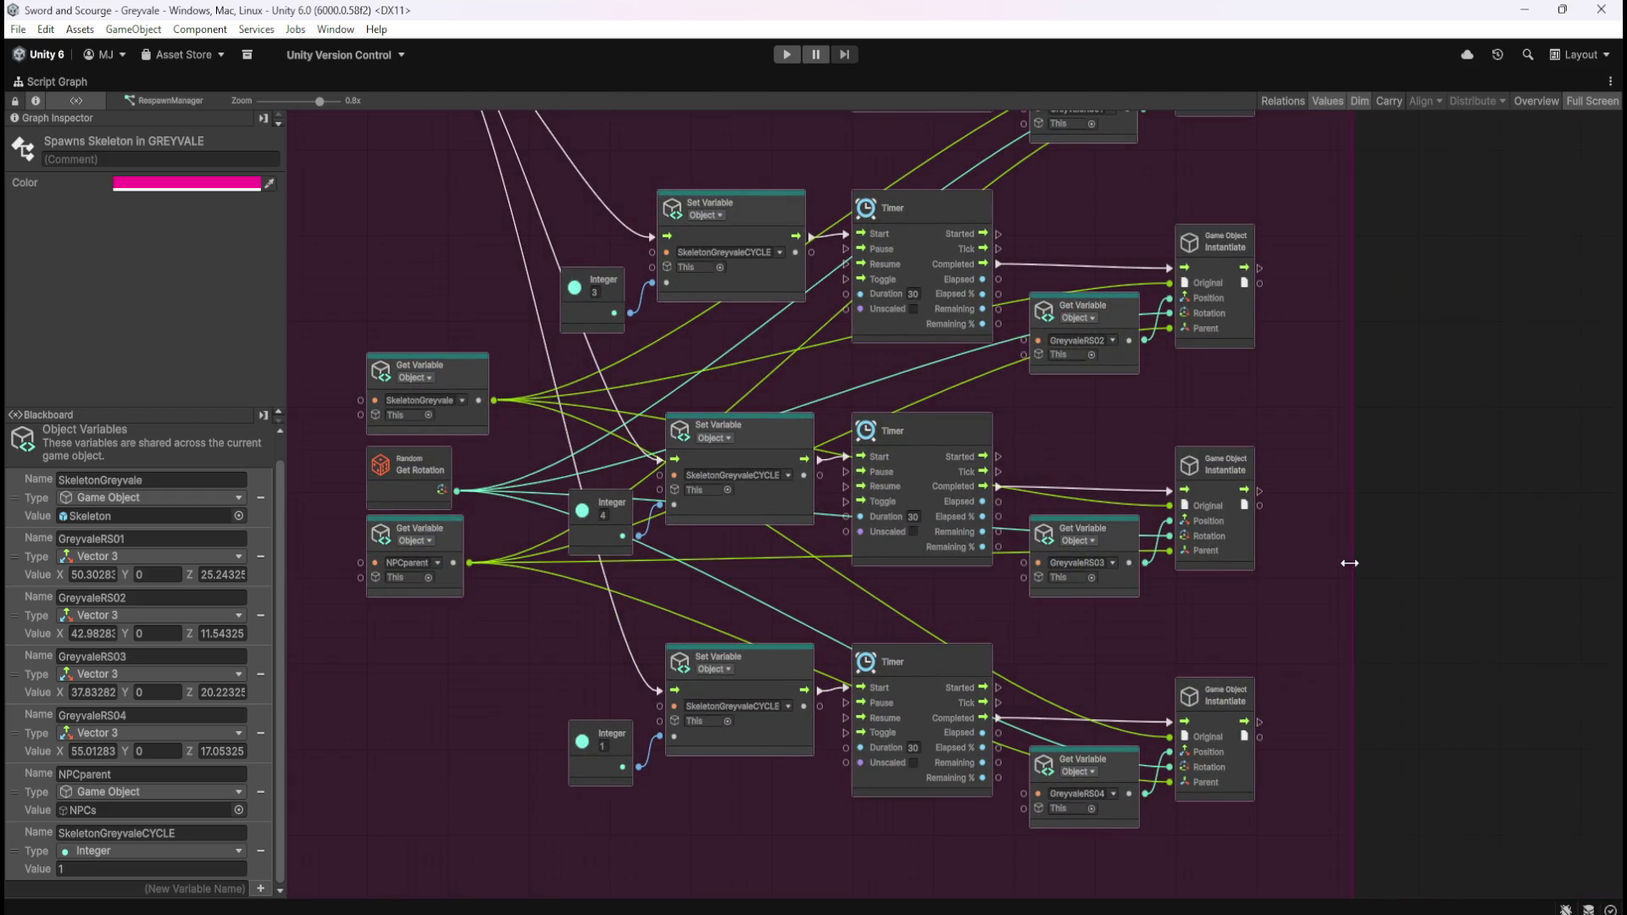
scroll(1339, 588, "down", 5)
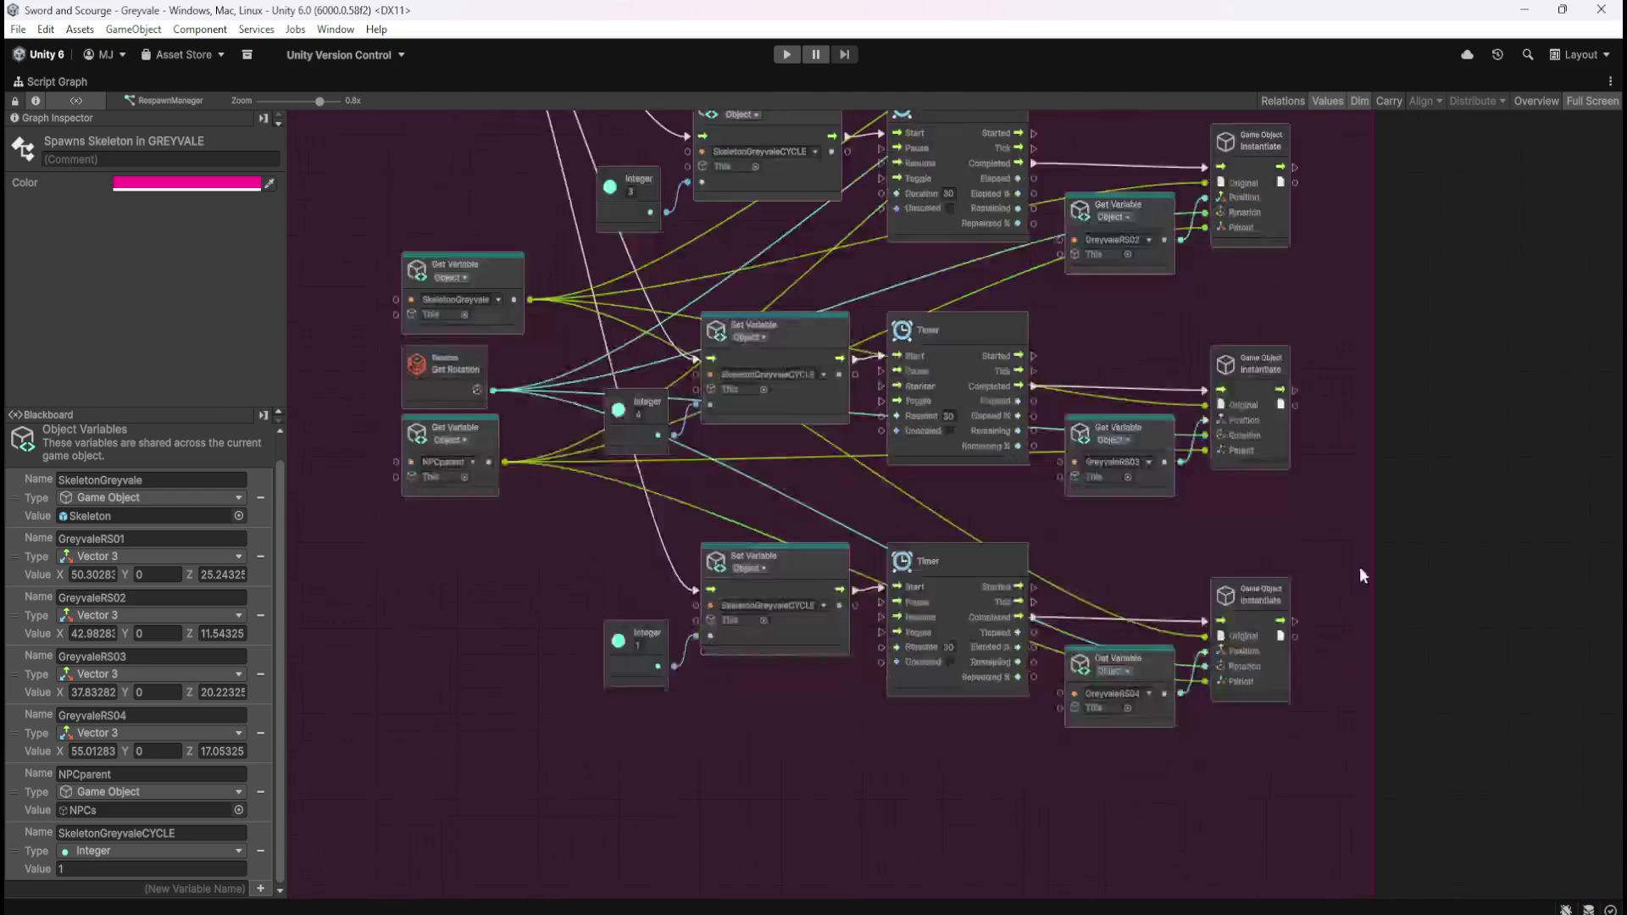
left_click_drag(1132, 821, 1162, 725)
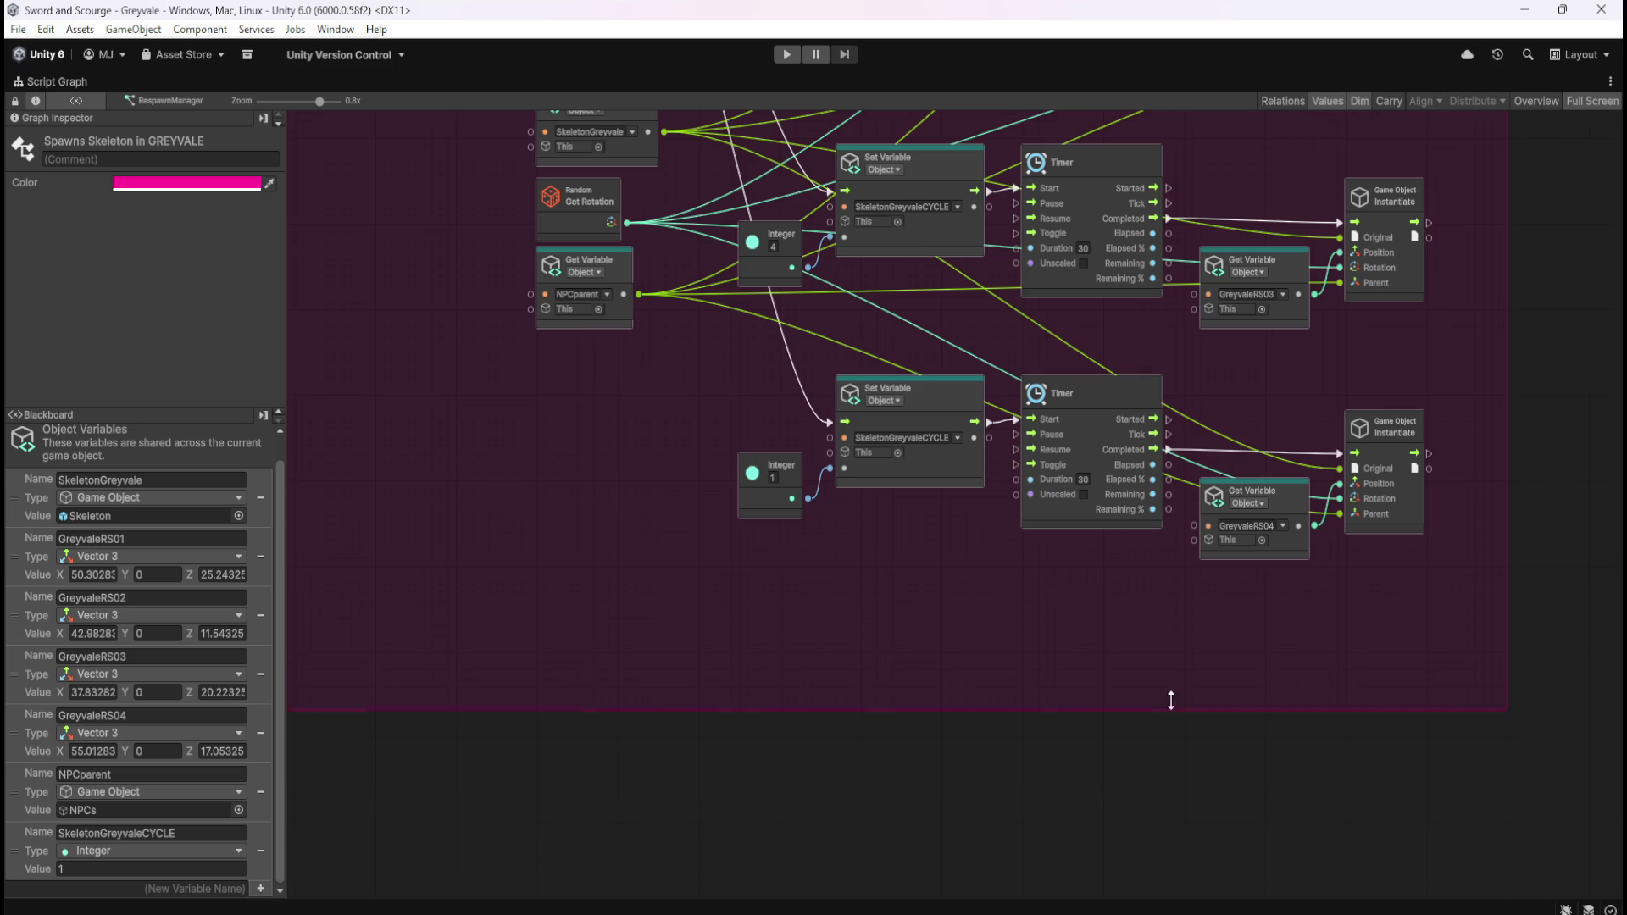
left_click(1136, 599)
left_click(1158, 666)
left_click(1108, 570)
Step: Leave the maximized Script Graph and return to the regular editor layout
scroll(847, 334, "up", 5)
scroll(847, 333, "up", 6)
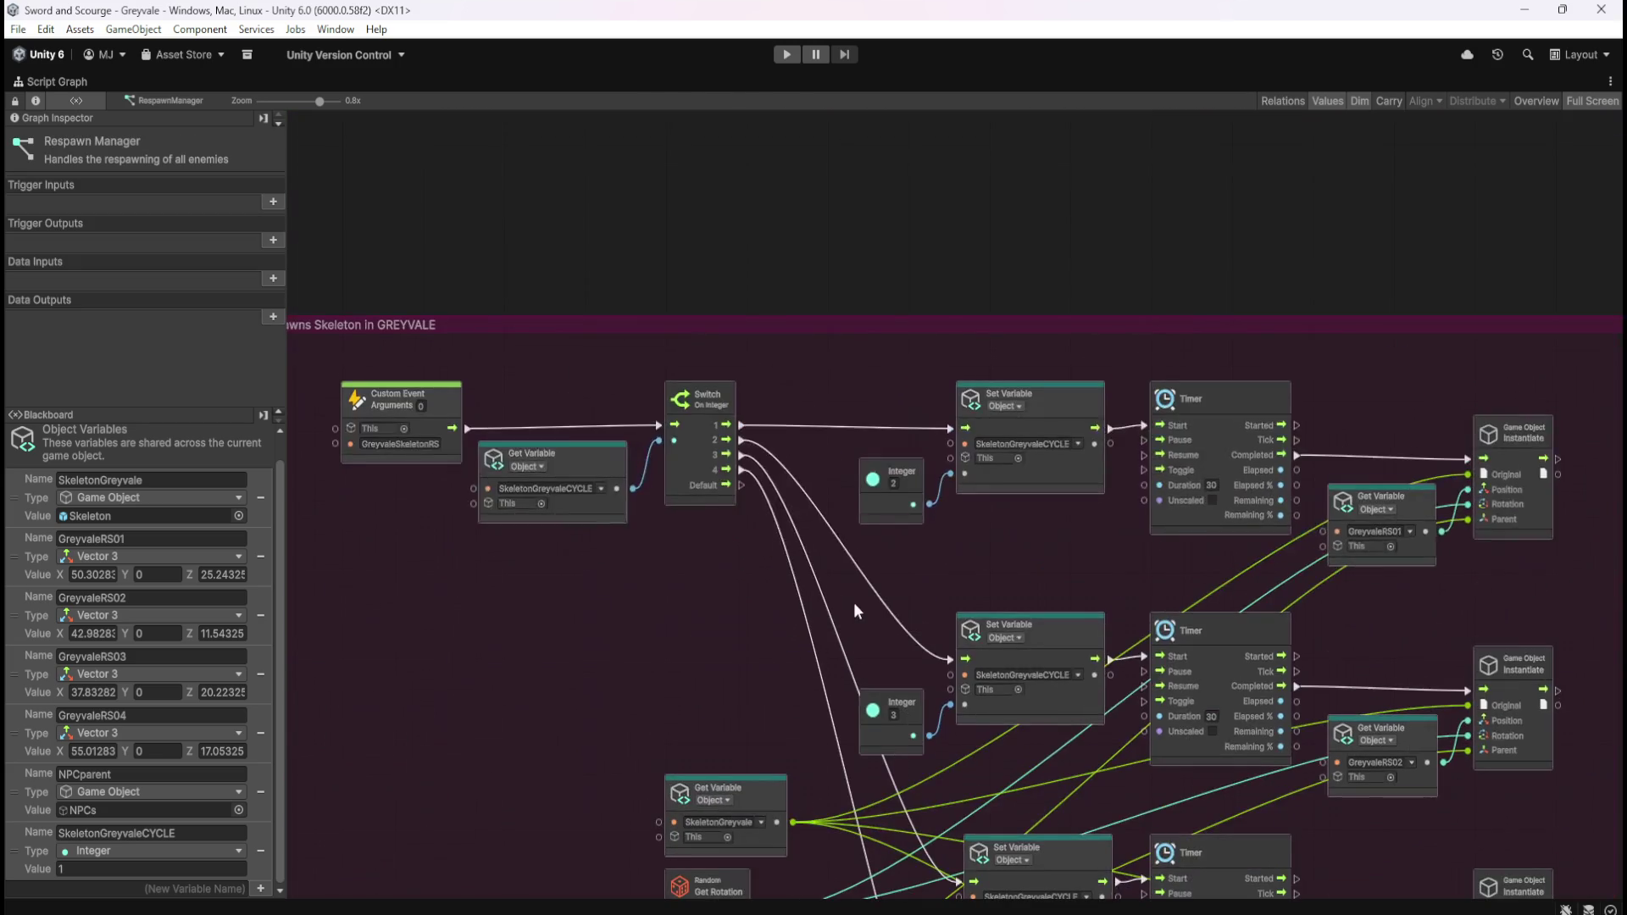
scroll(761, 395, "down", 4)
key("shift+space")
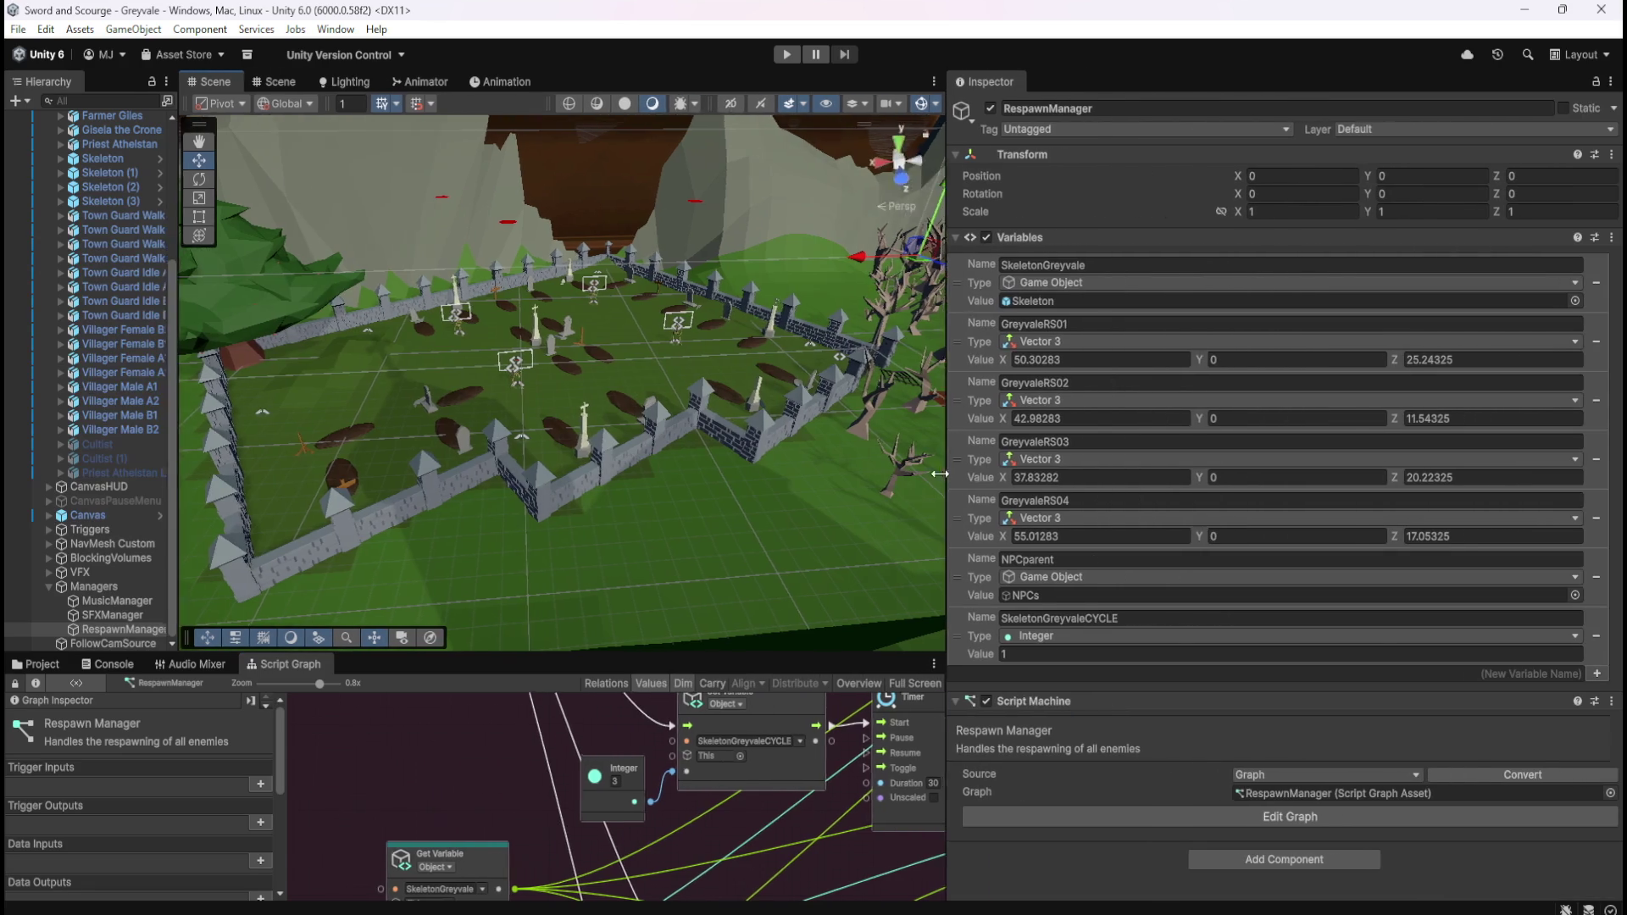
Step: Arrange the panels with a floating Game view, then enter Play mode and focus the game
left_click_drag(940, 474, 884, 497)
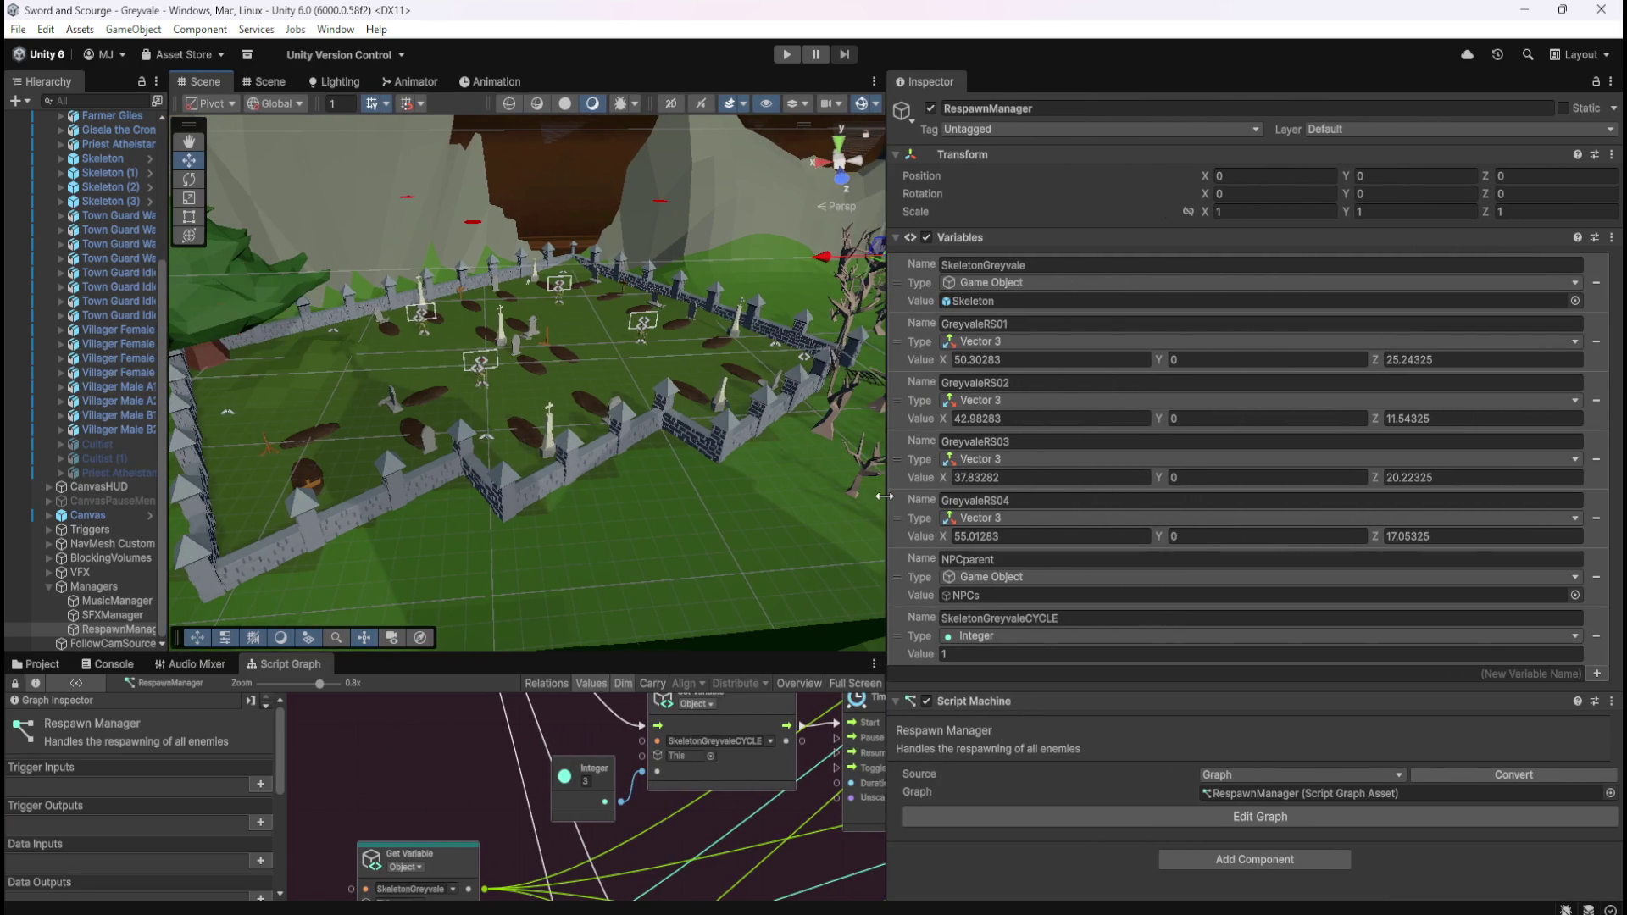
key("ctrl+2")
left_click_drag(1213, 278, 1202, 252)
left_click_drag(885, 312, 912, 313)
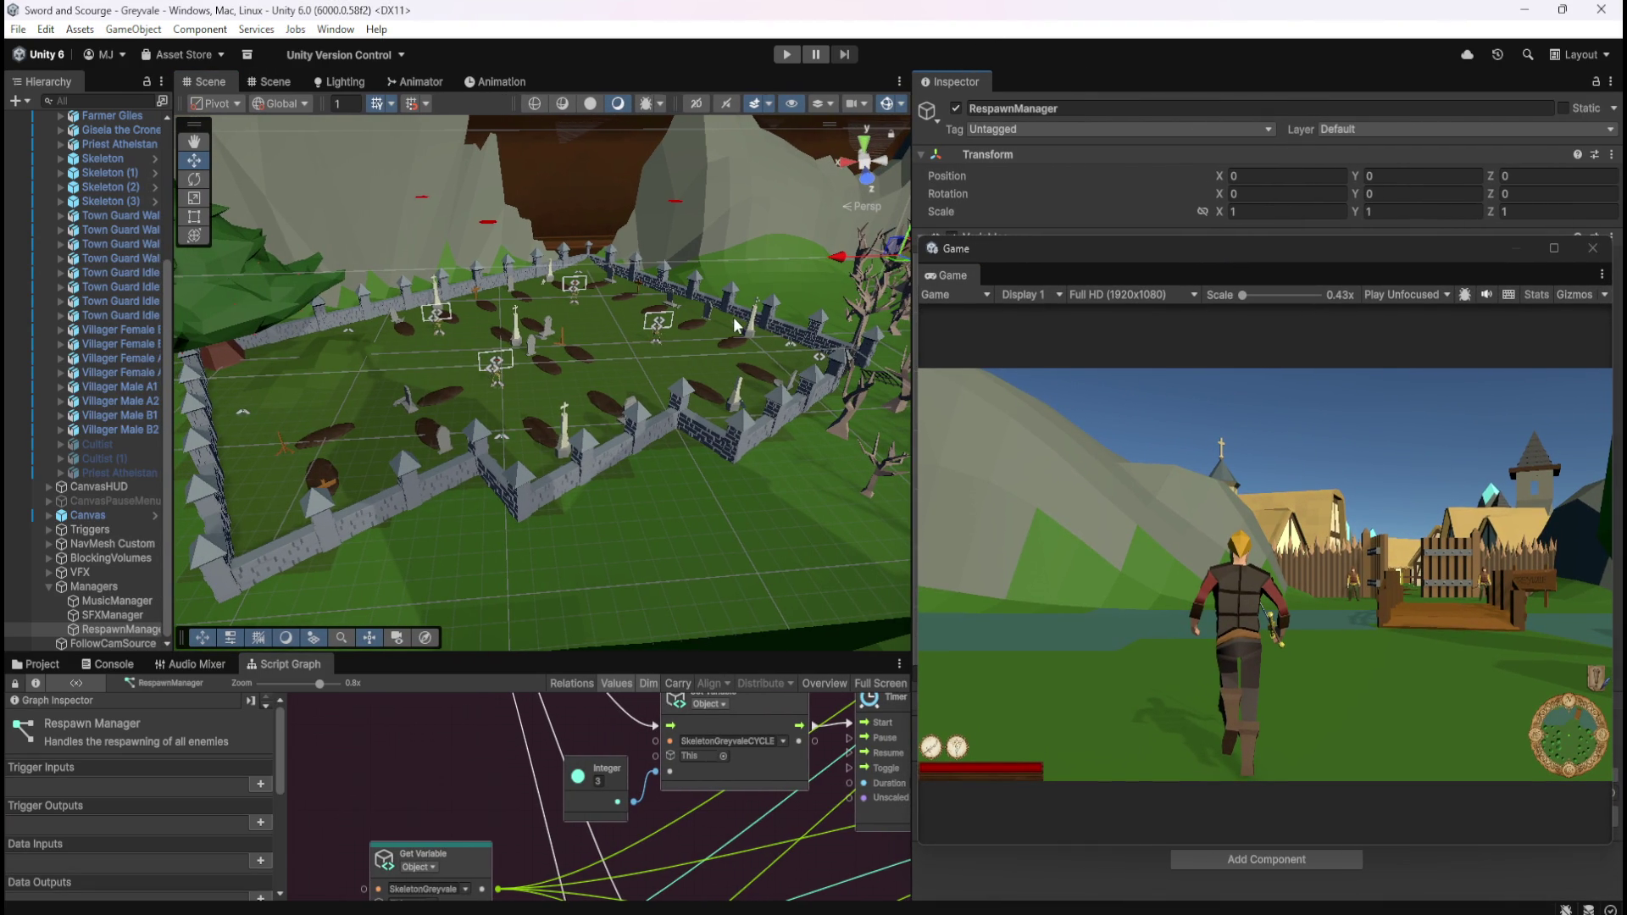
left_click(788, 55)
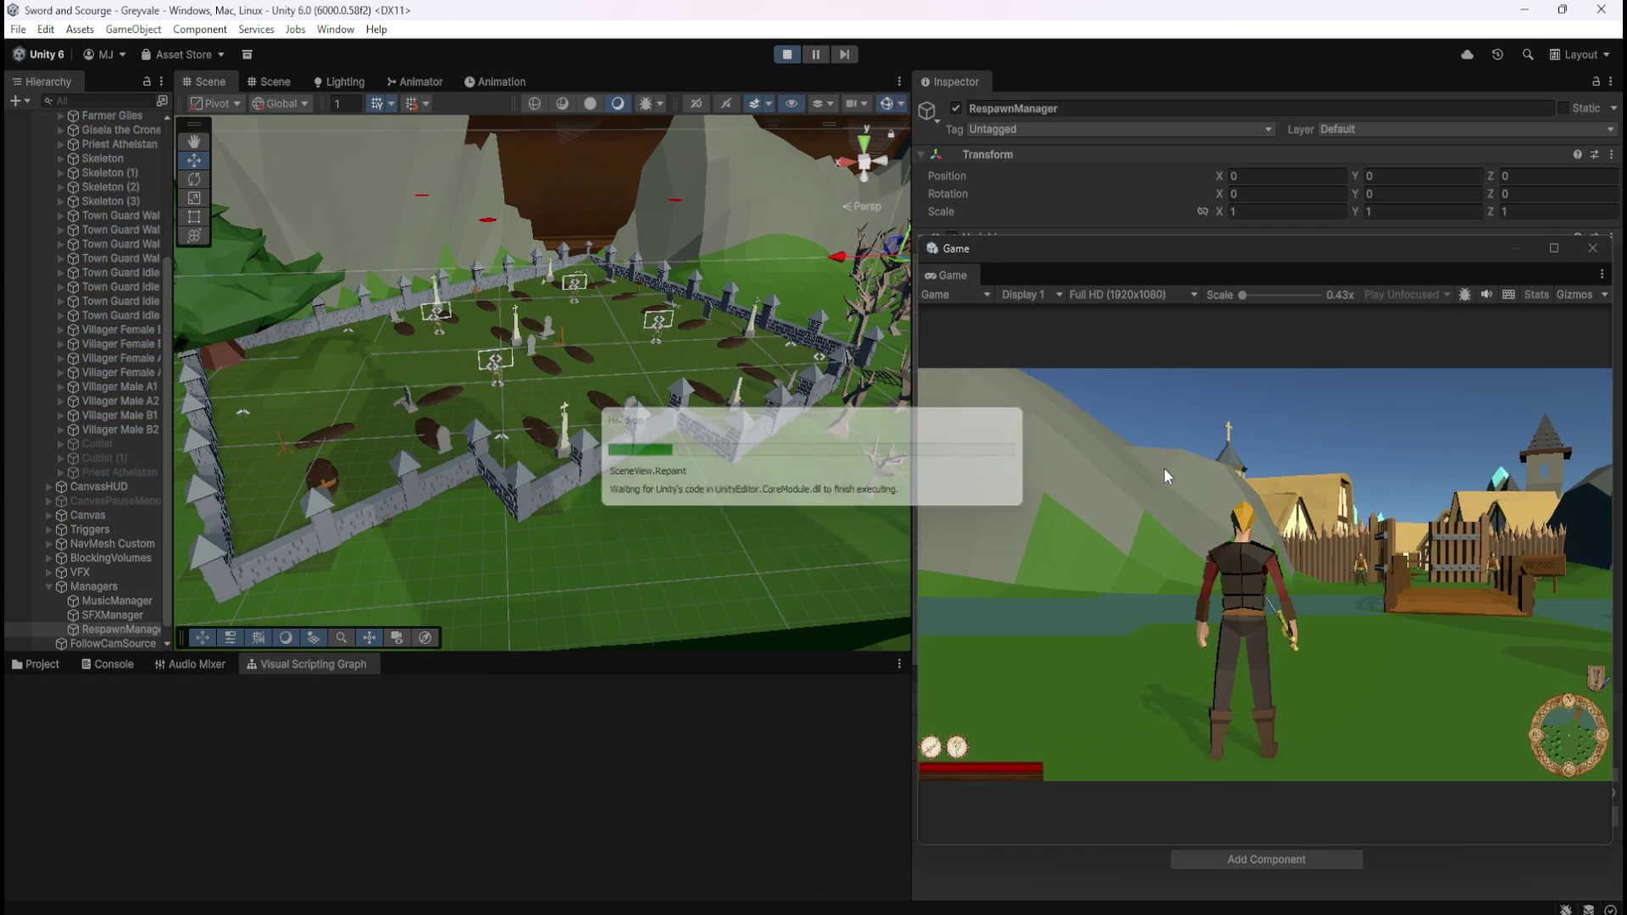
left_click(1156, 497)
Step: Walk the hero to the graveyard gate and use the heal ability on key 2
key("w")
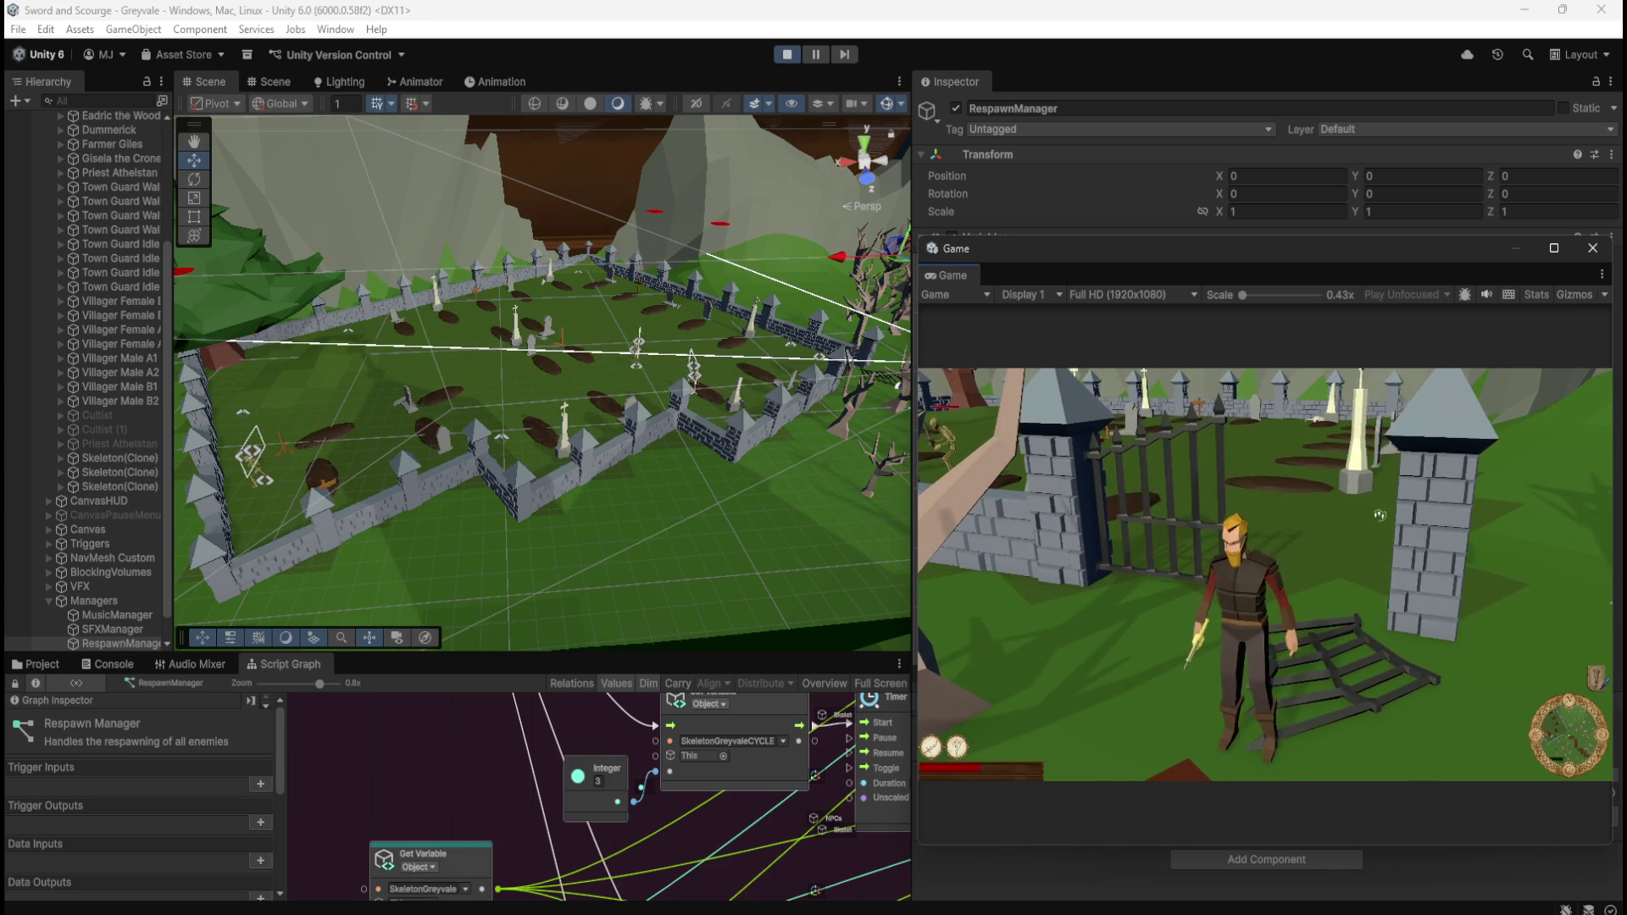
key("2")
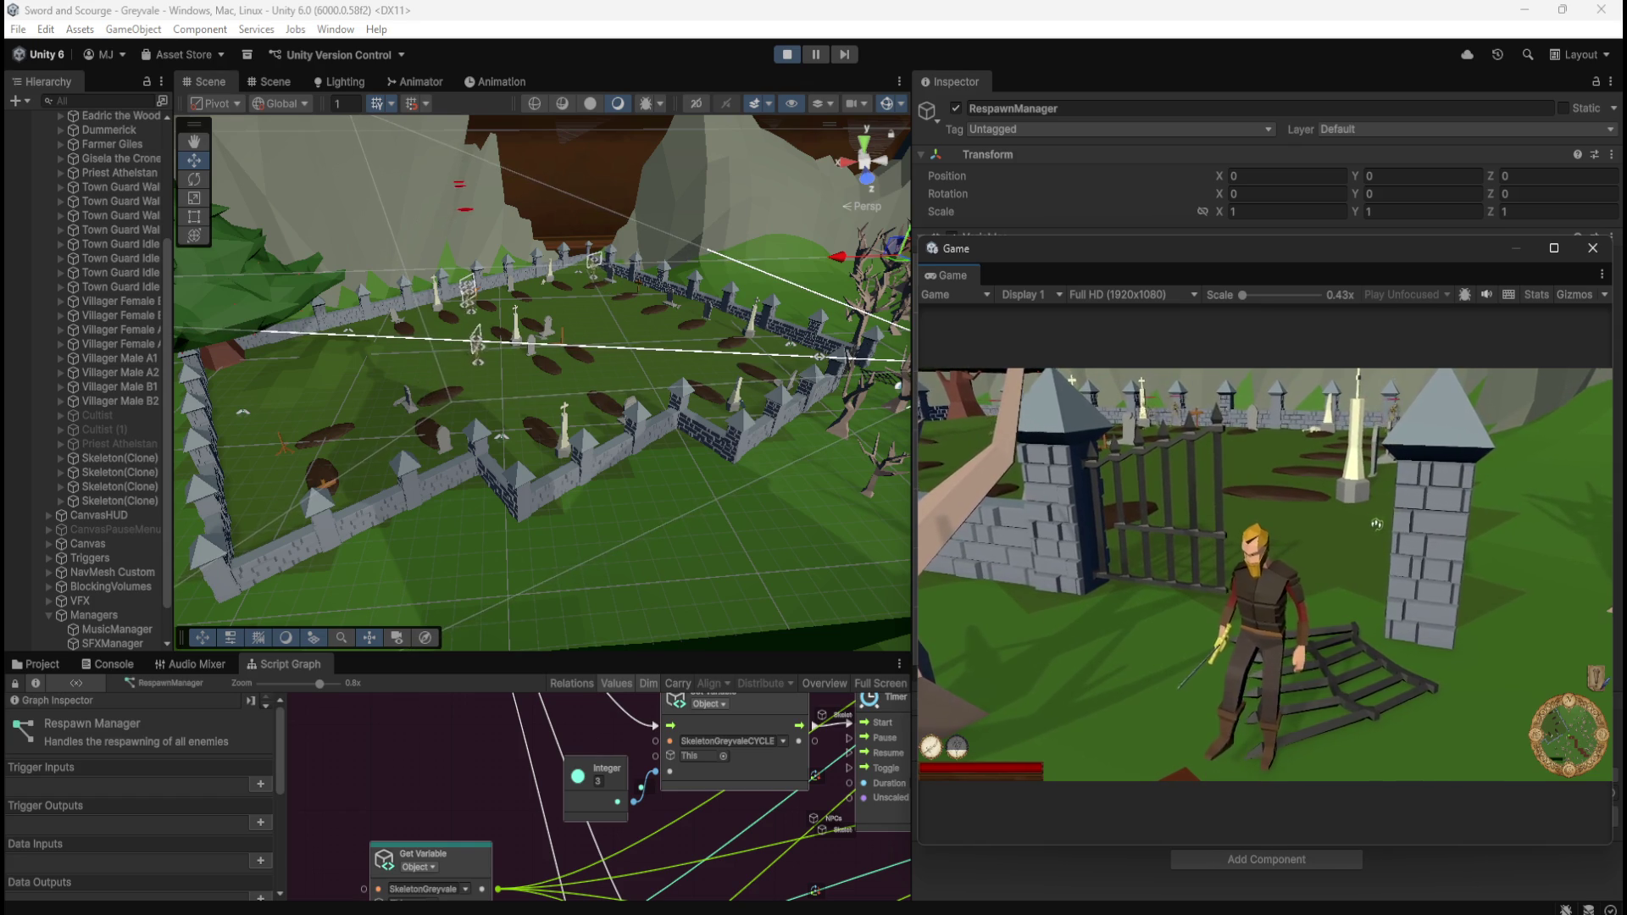
Step: Run the hero across the graveyard, attacking the respawned skeletons
key("w")
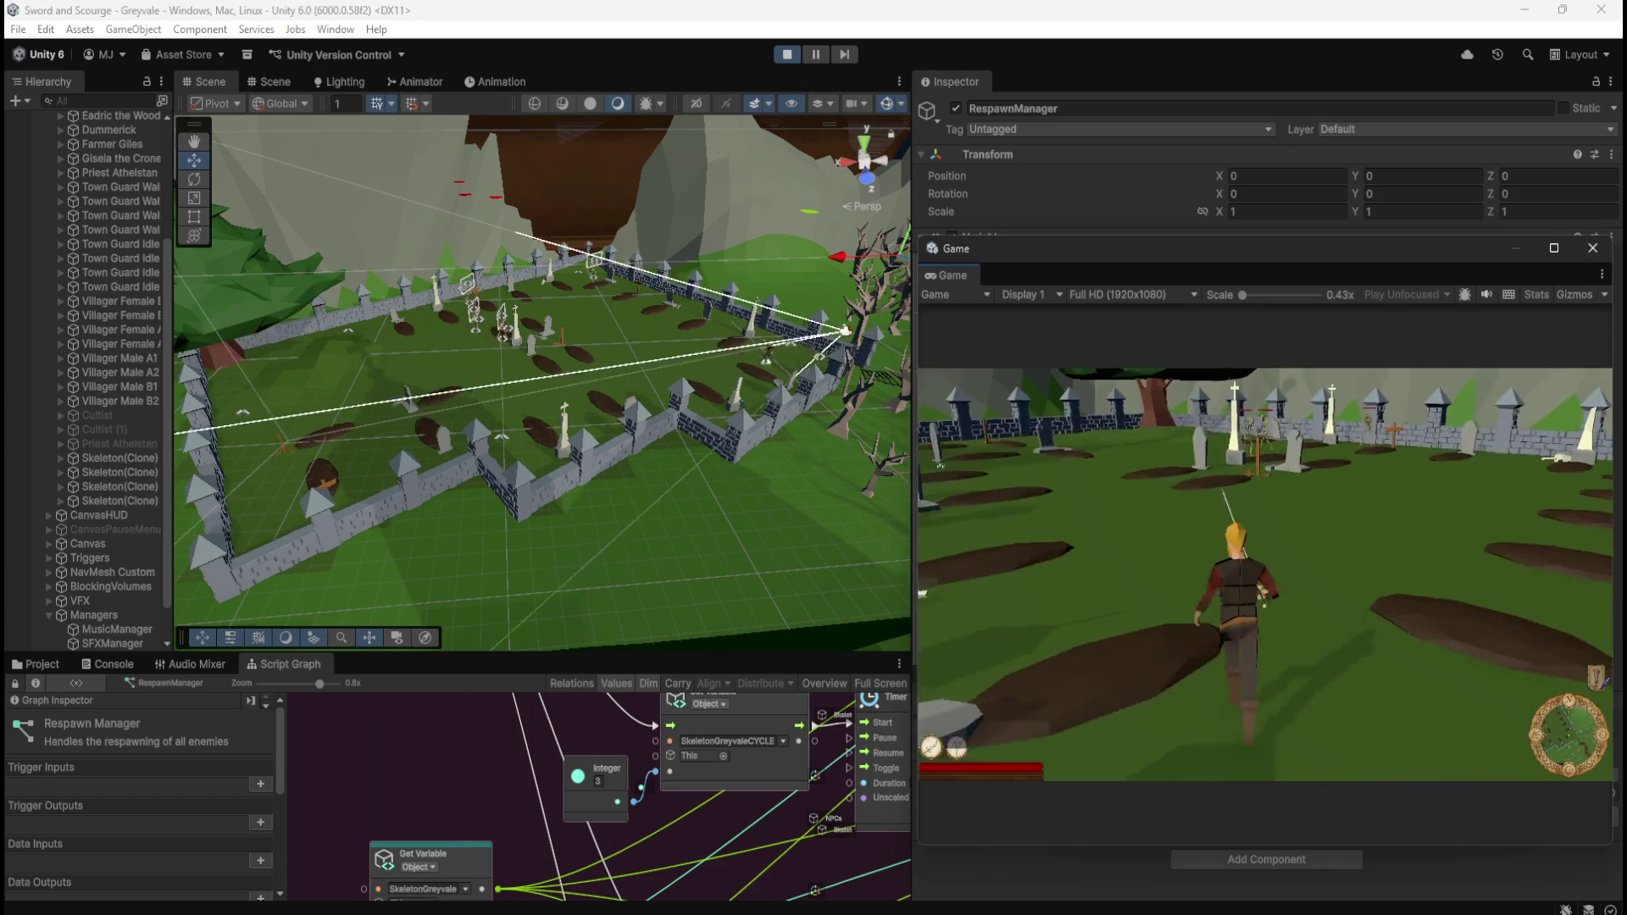
key("w")
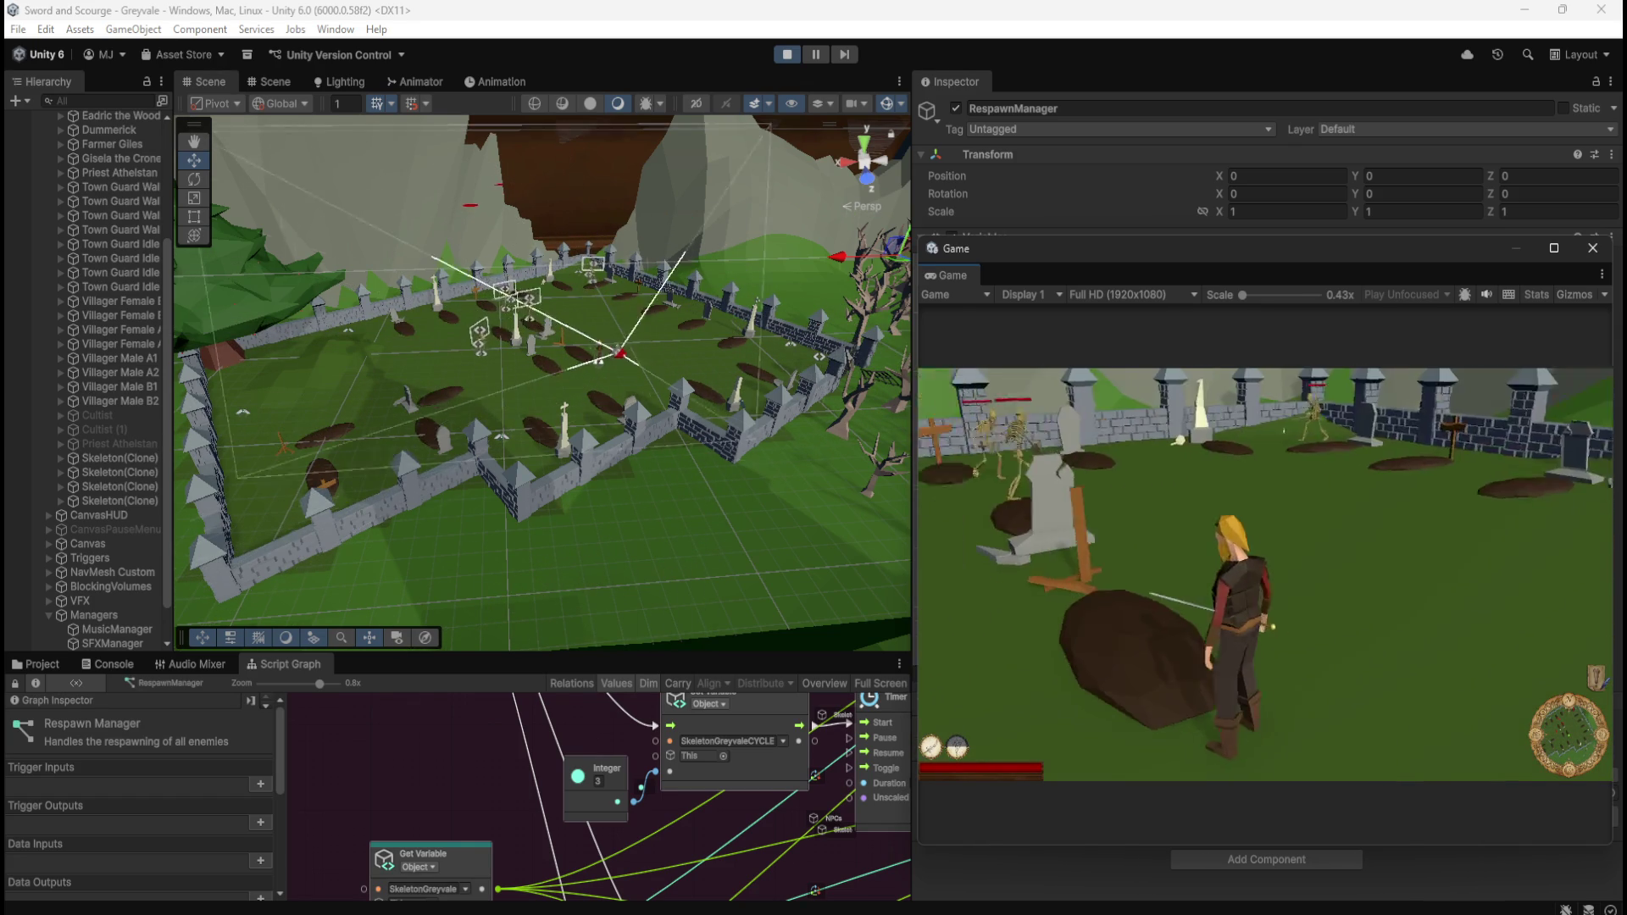
key("w")
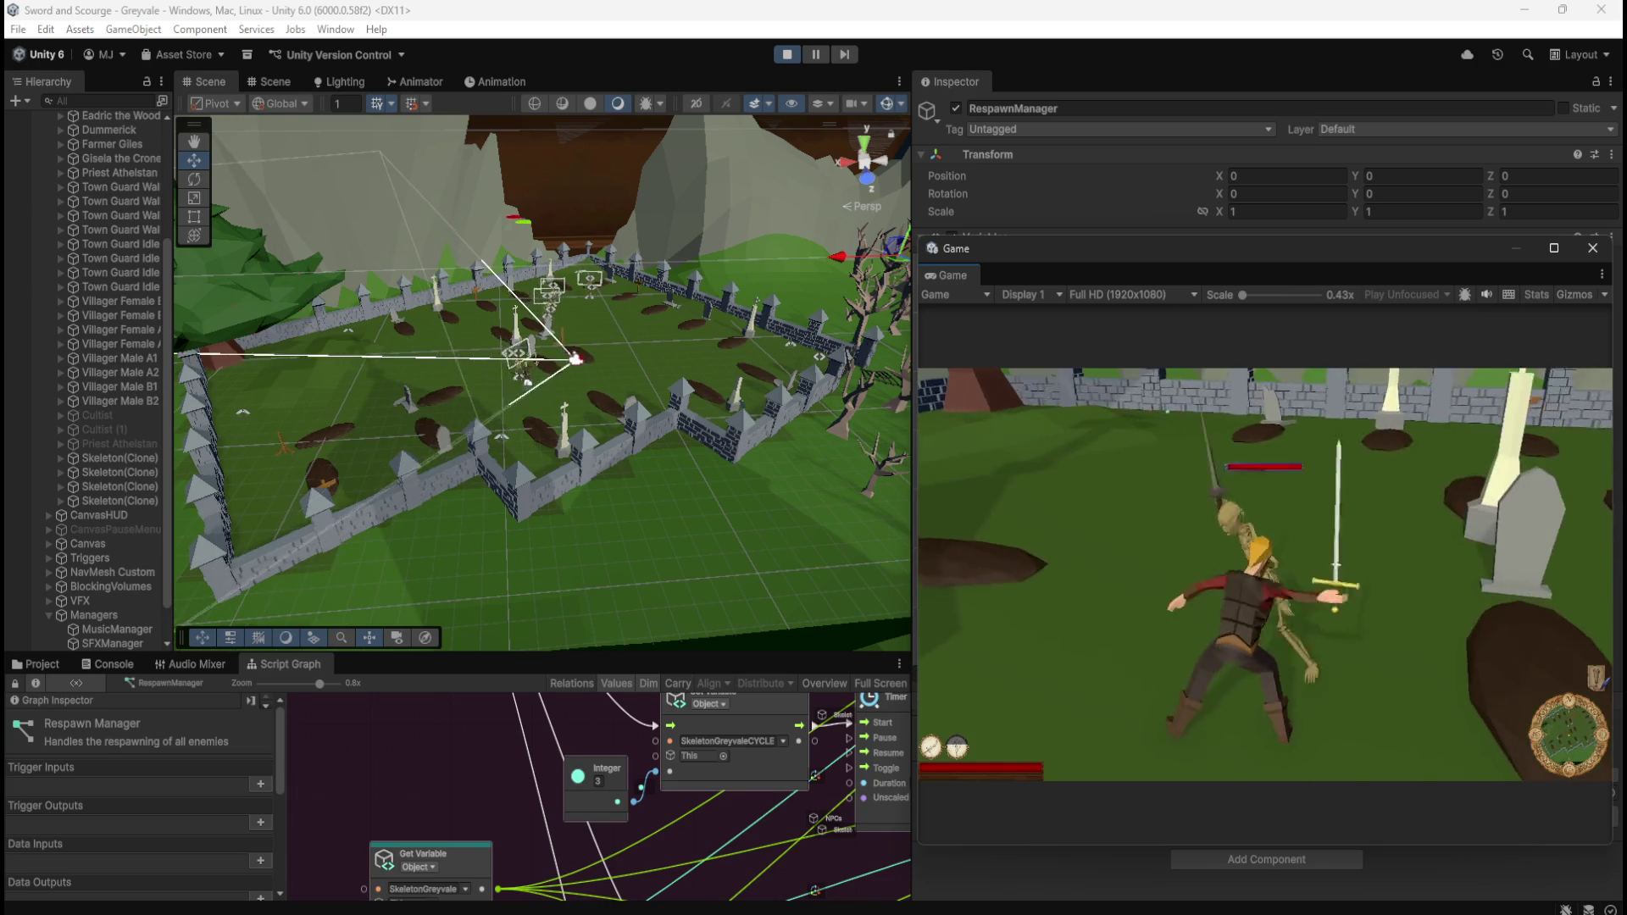
key("w")
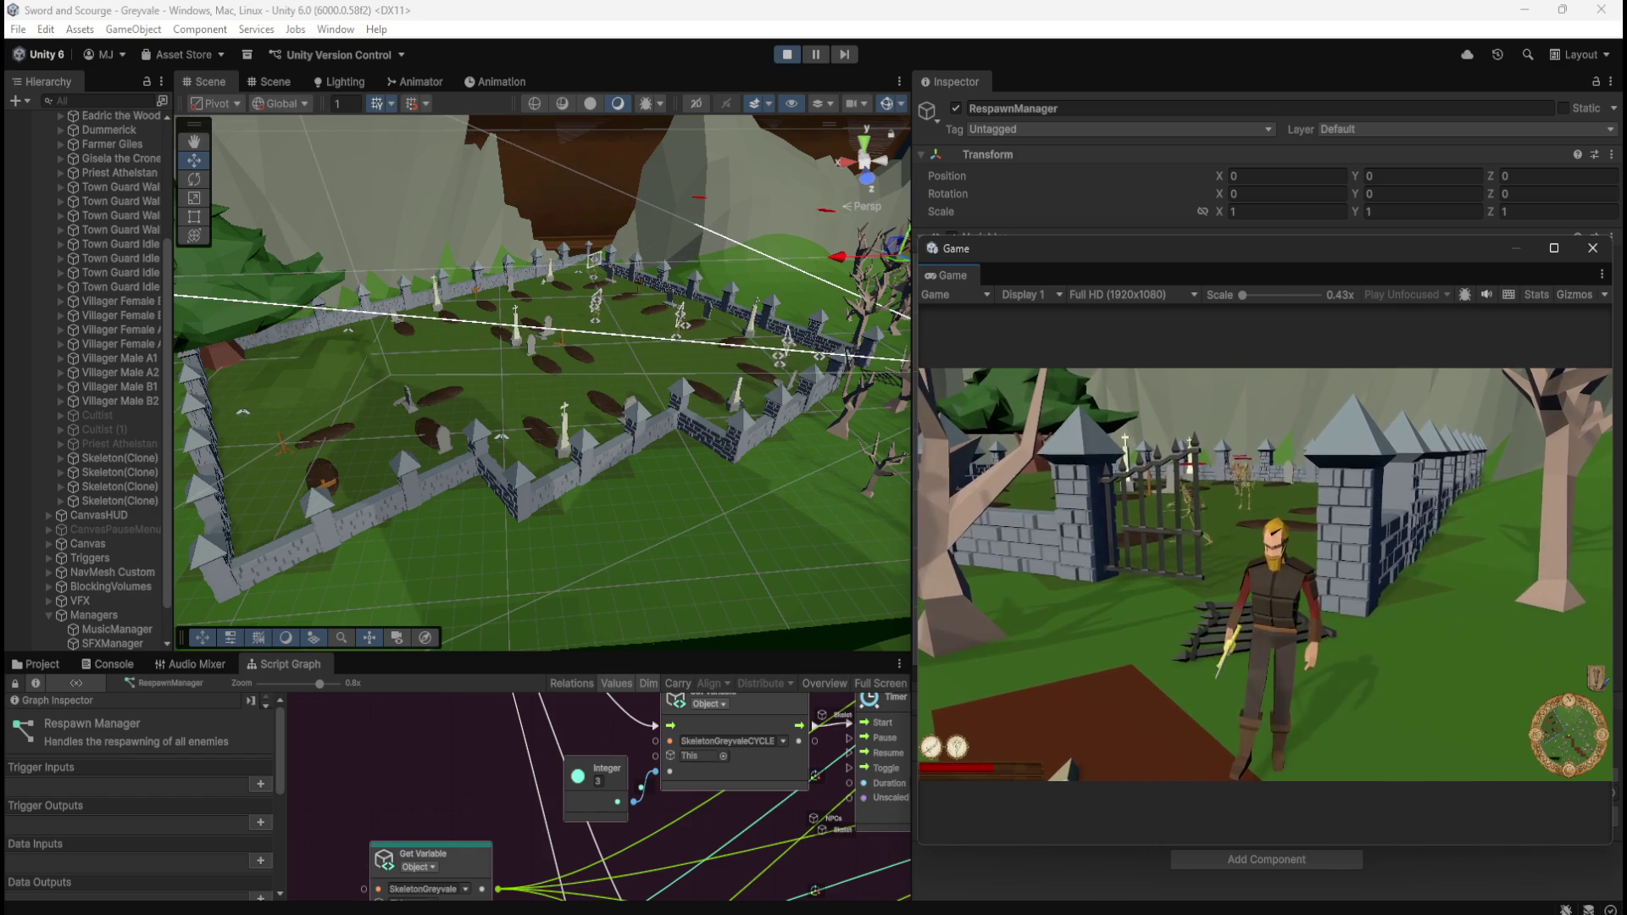
Step: Pause with Esc, stop the playtest, and select the Skeleton object
key("Escape")
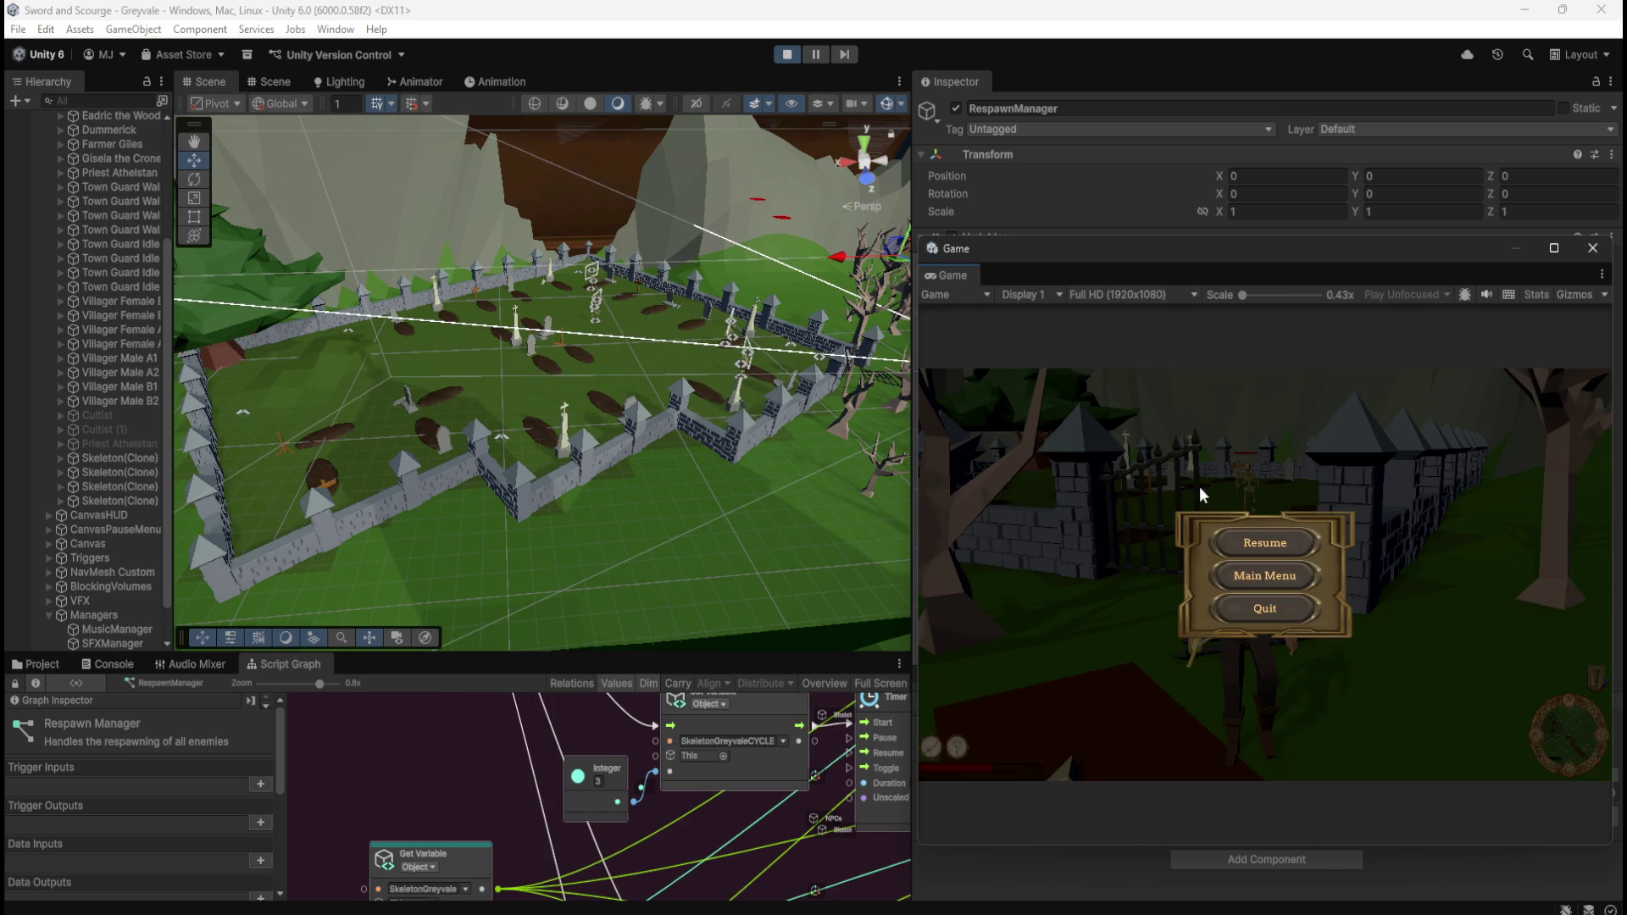
left_click(786, 54)
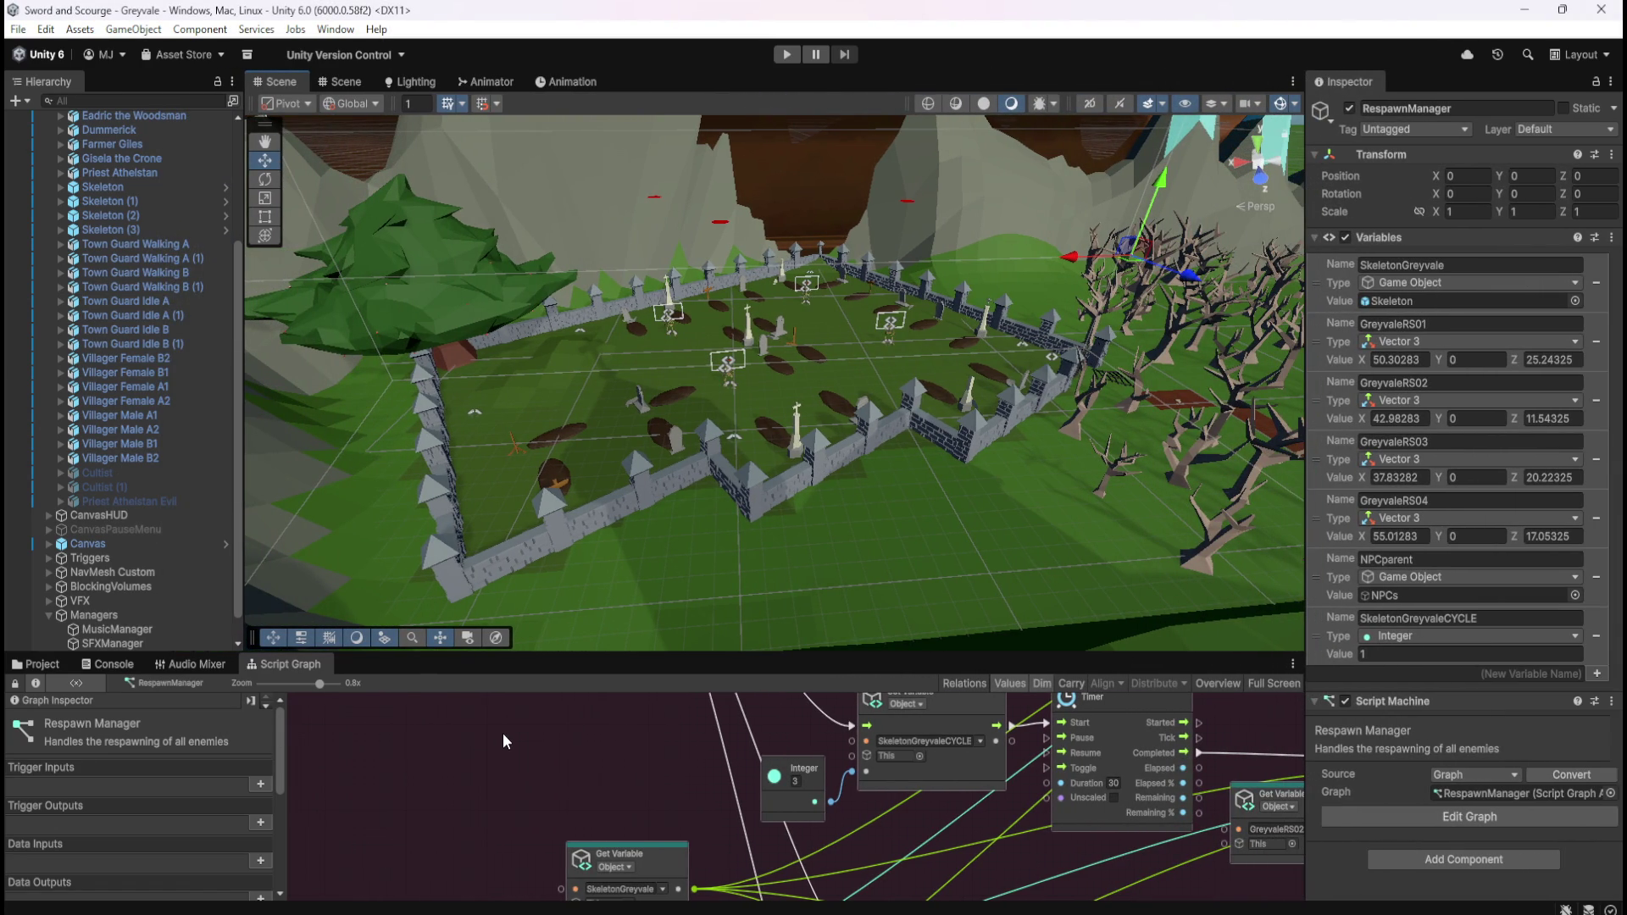
left_click(142, 187)
Step: Inspect the Skeleton graph's HP-bar, damage and Timer nodes that trigger GreyvaleSkeletonRS, maximized
key("shift+space")
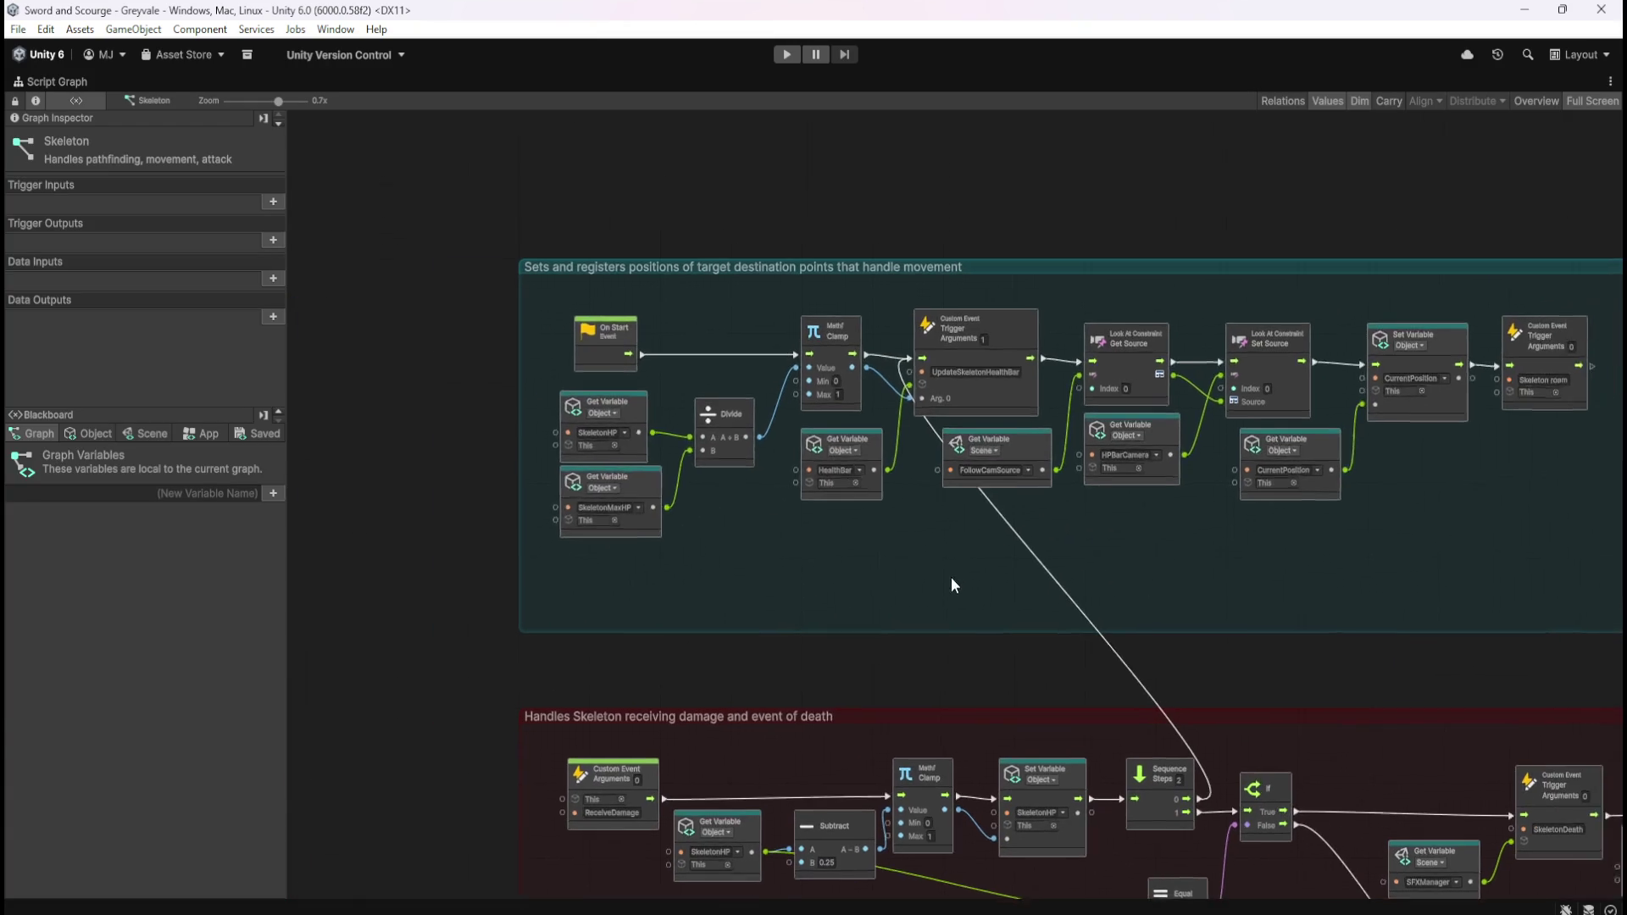
scroll(1119, 407, "up", 3)
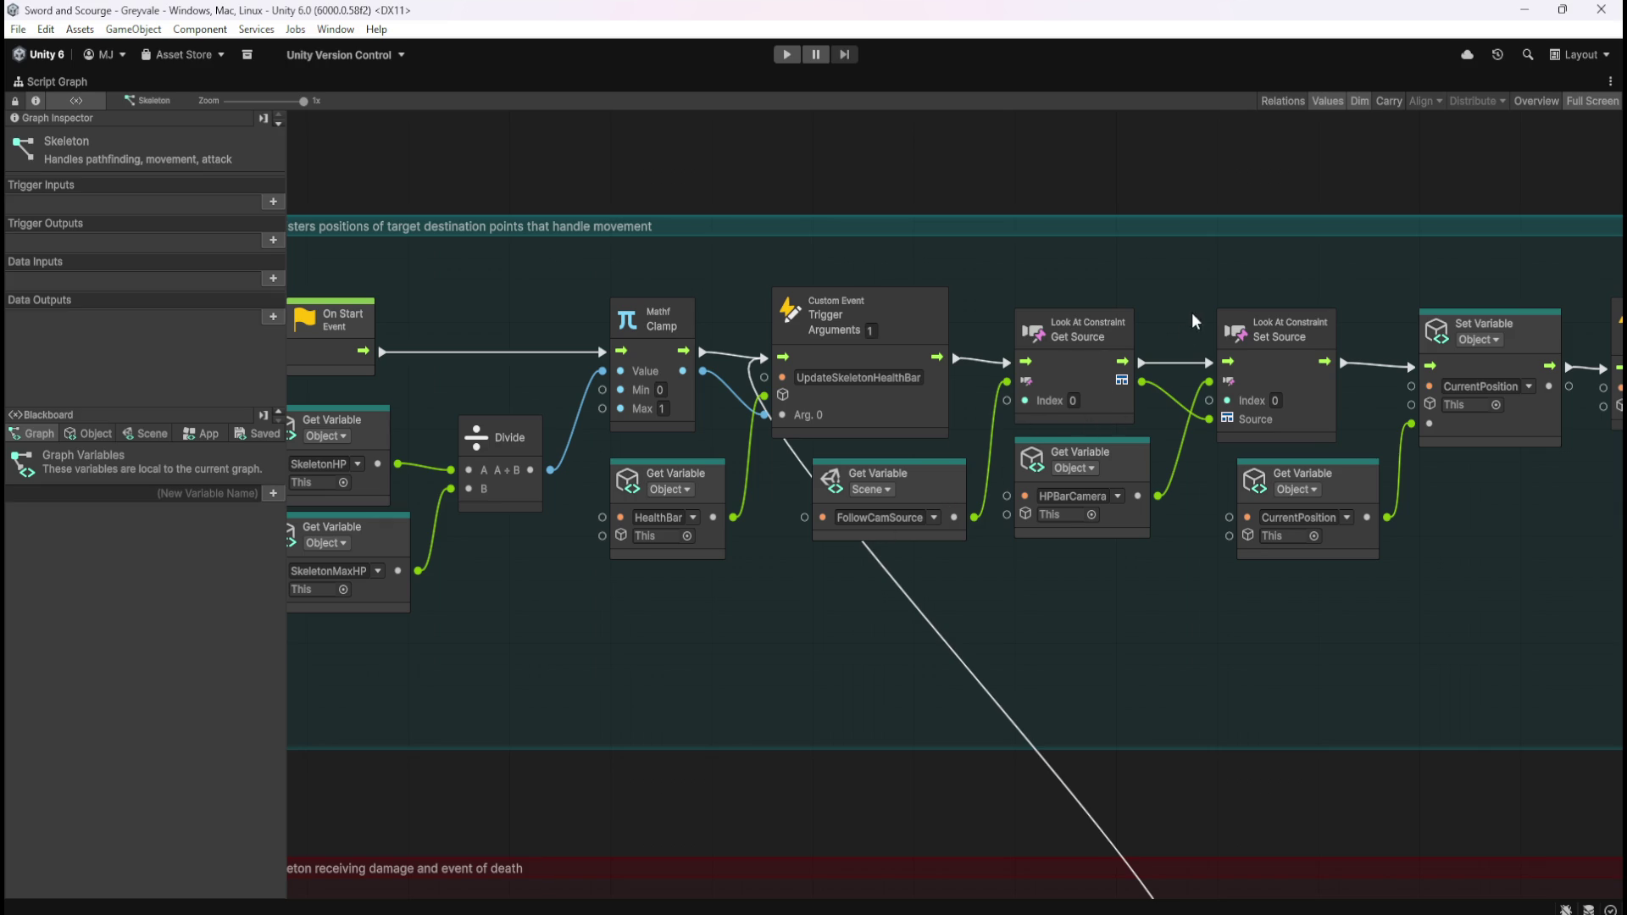
left_click_drag(1220, 267, 1050, 399)
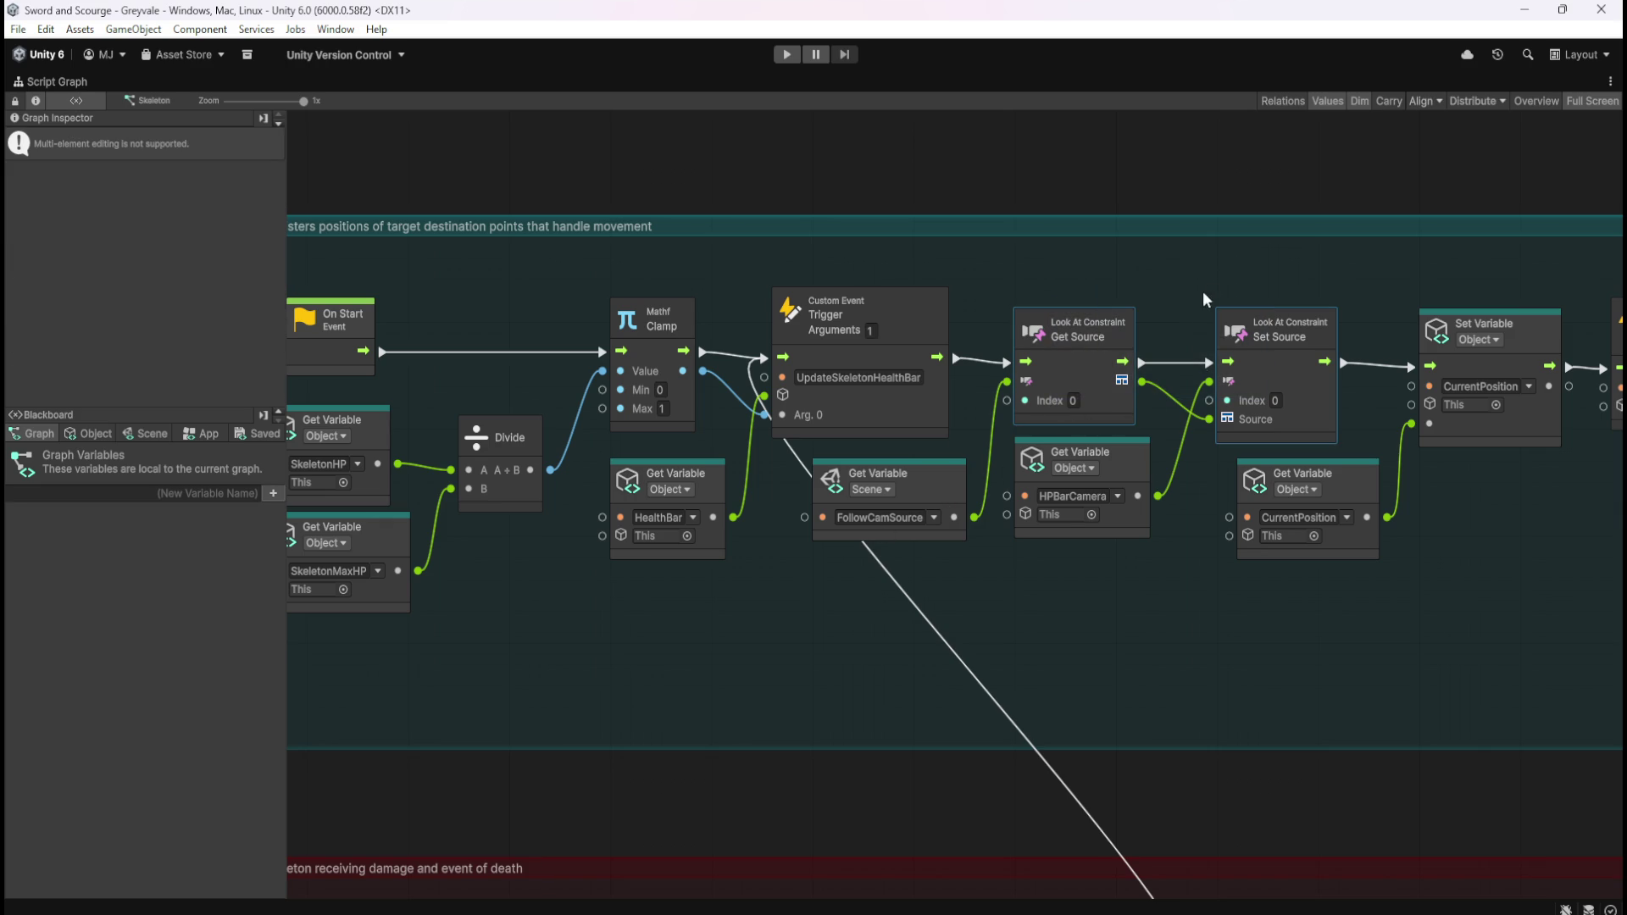
mouse_move(1222, 280)
left_mouse_down()
mouse_move(1012, 493)
mouse_move(953, 589)
left_mouse_up()
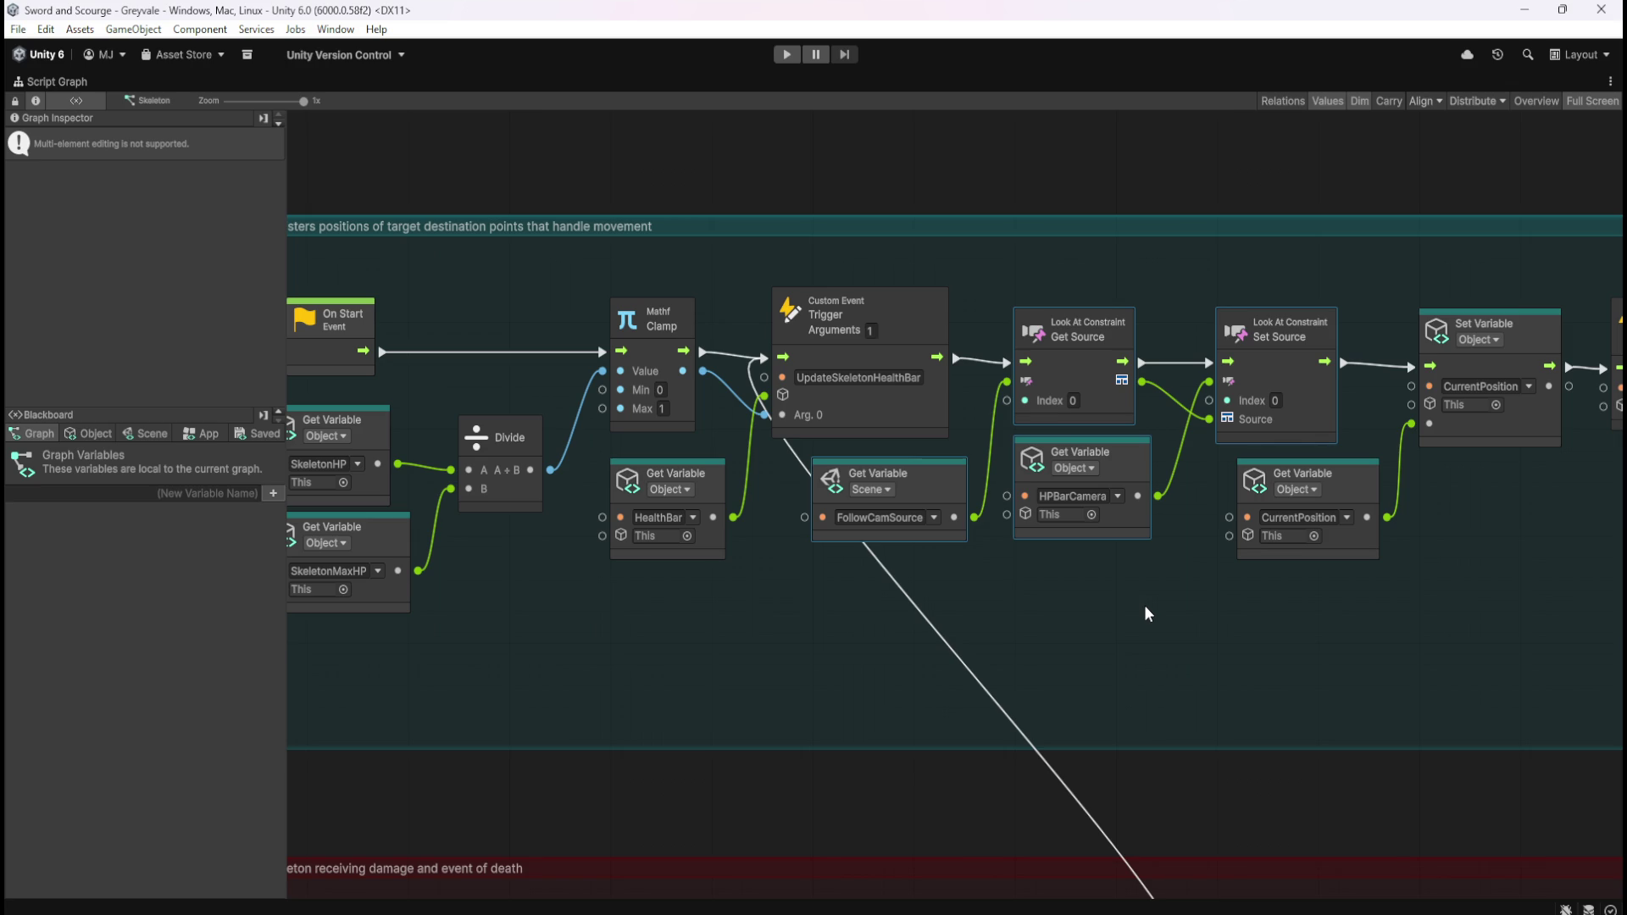
scroll(1156, 619, "down", 5)
left_click_drag(1217, 669, 985, 262)
scroll(1286, 530, "up", 3)
left_click_drag(1136, 292, 882, 607)
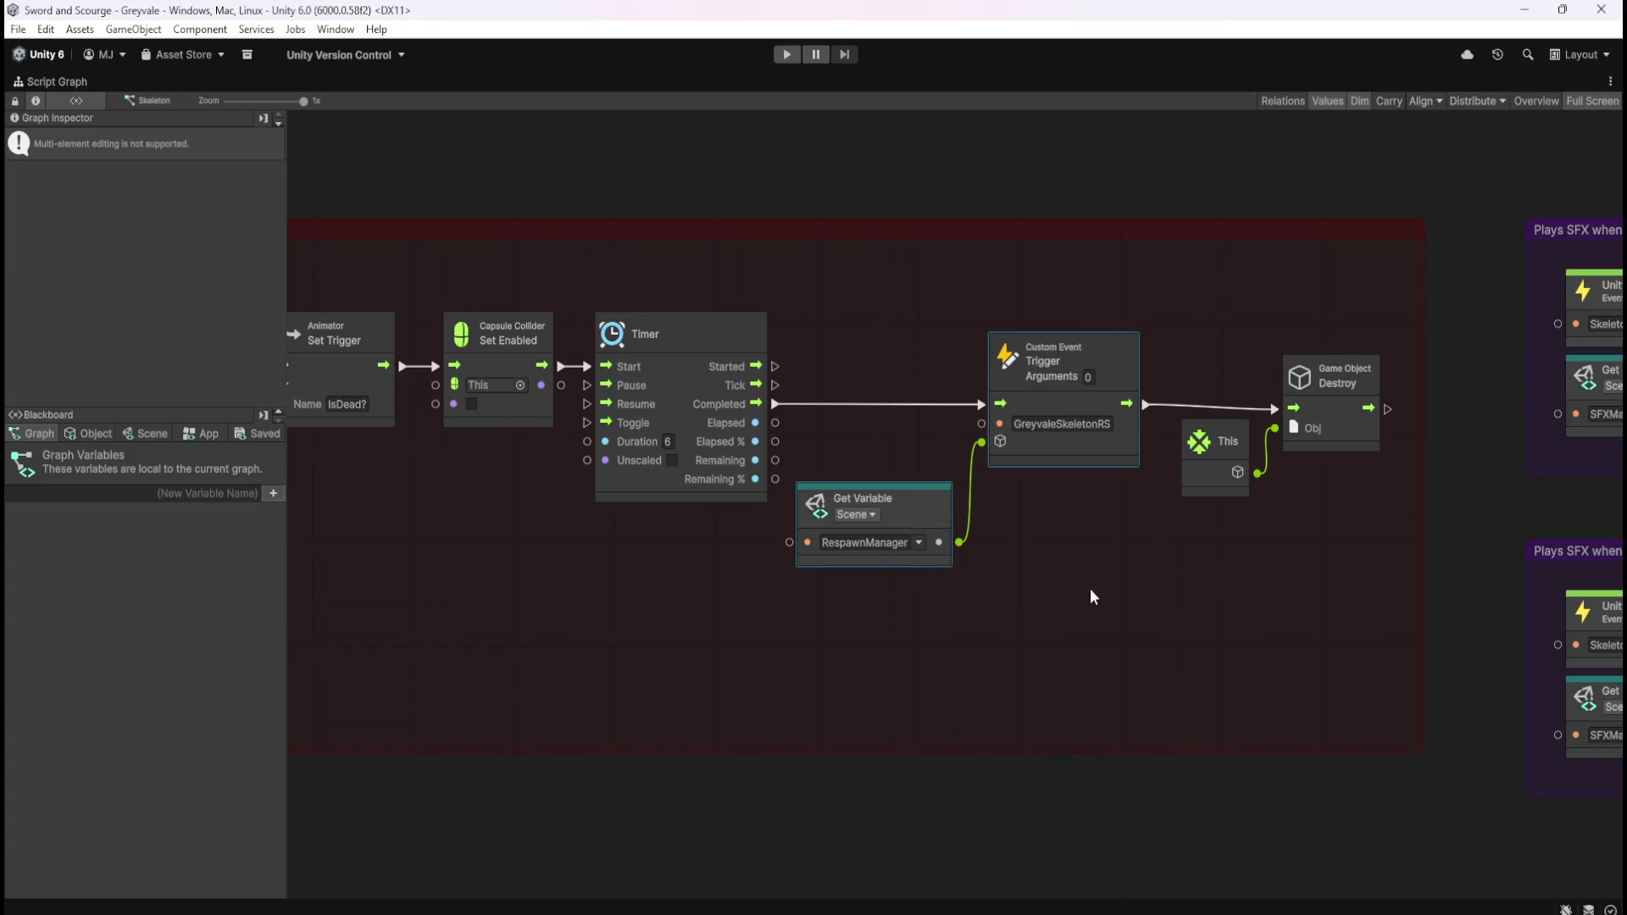
key("shift+space")
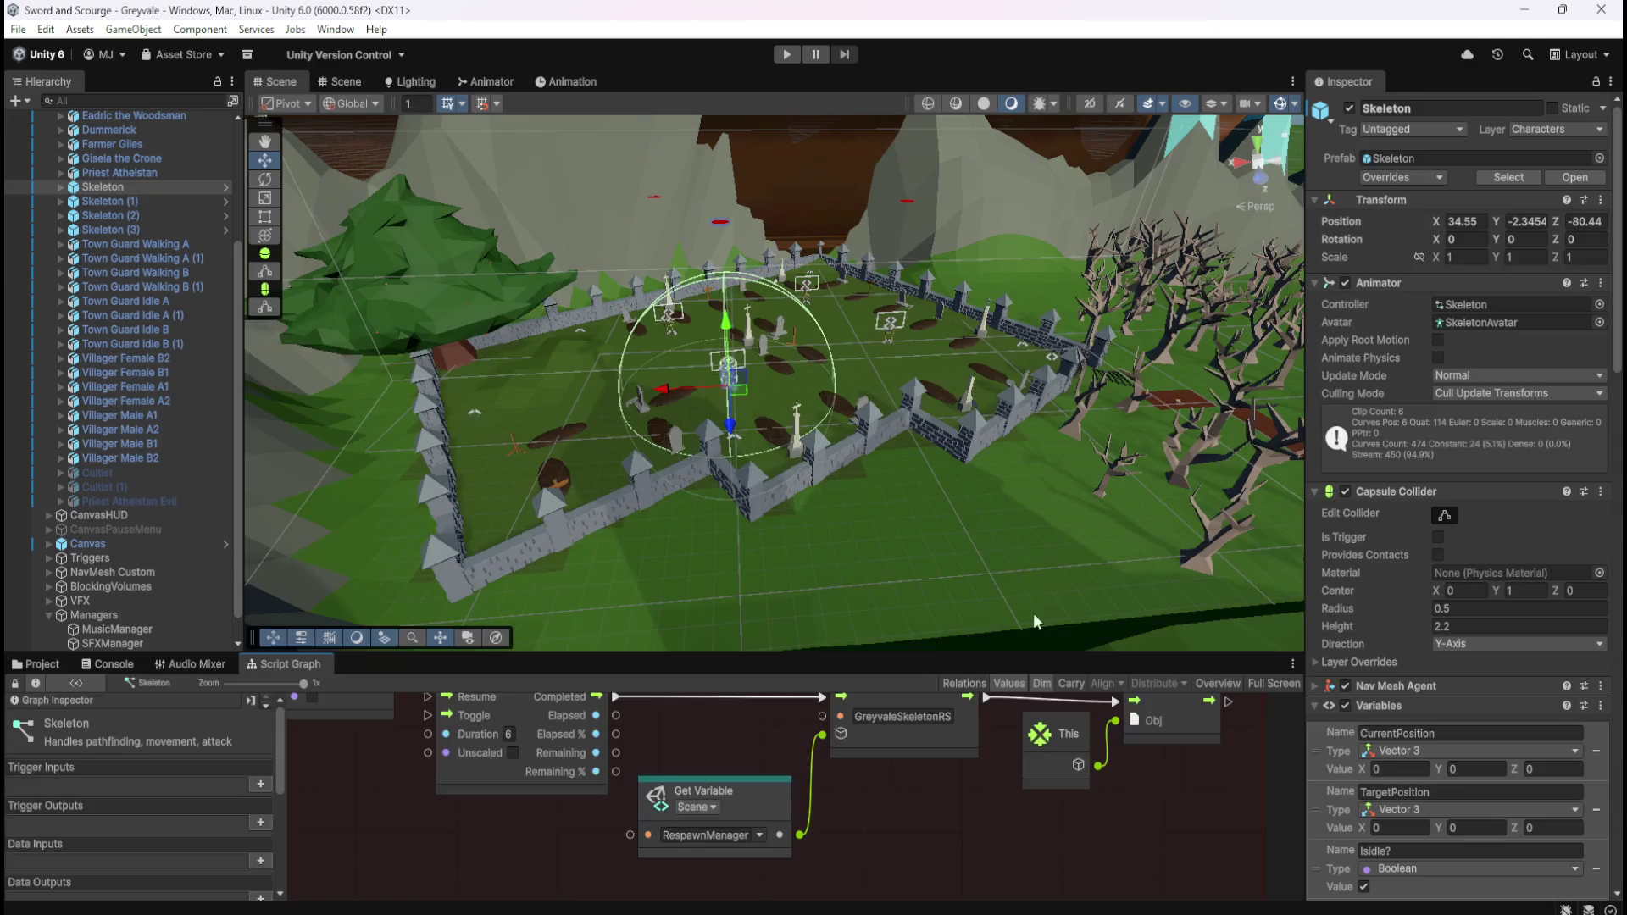
Step: Open RespawnManager's graph maximized and raise its three shared input nodes slightly
scroll(139, 575, "down", 1)
left_click(137, 633)
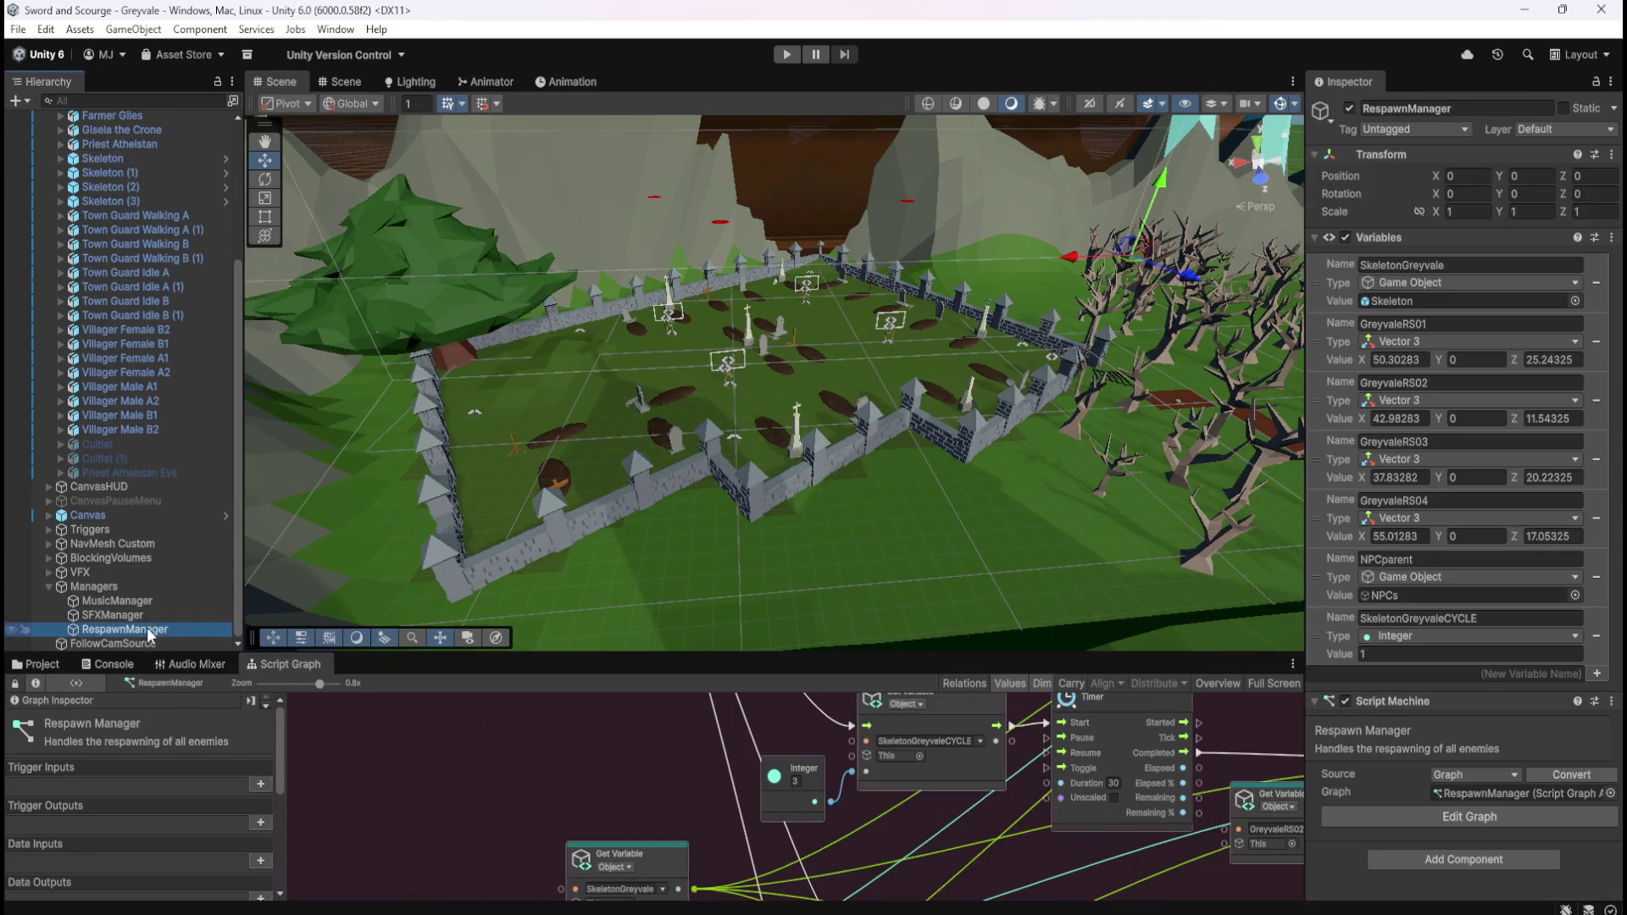
key("shift+space")
scroll(635, 544, "down", 3)
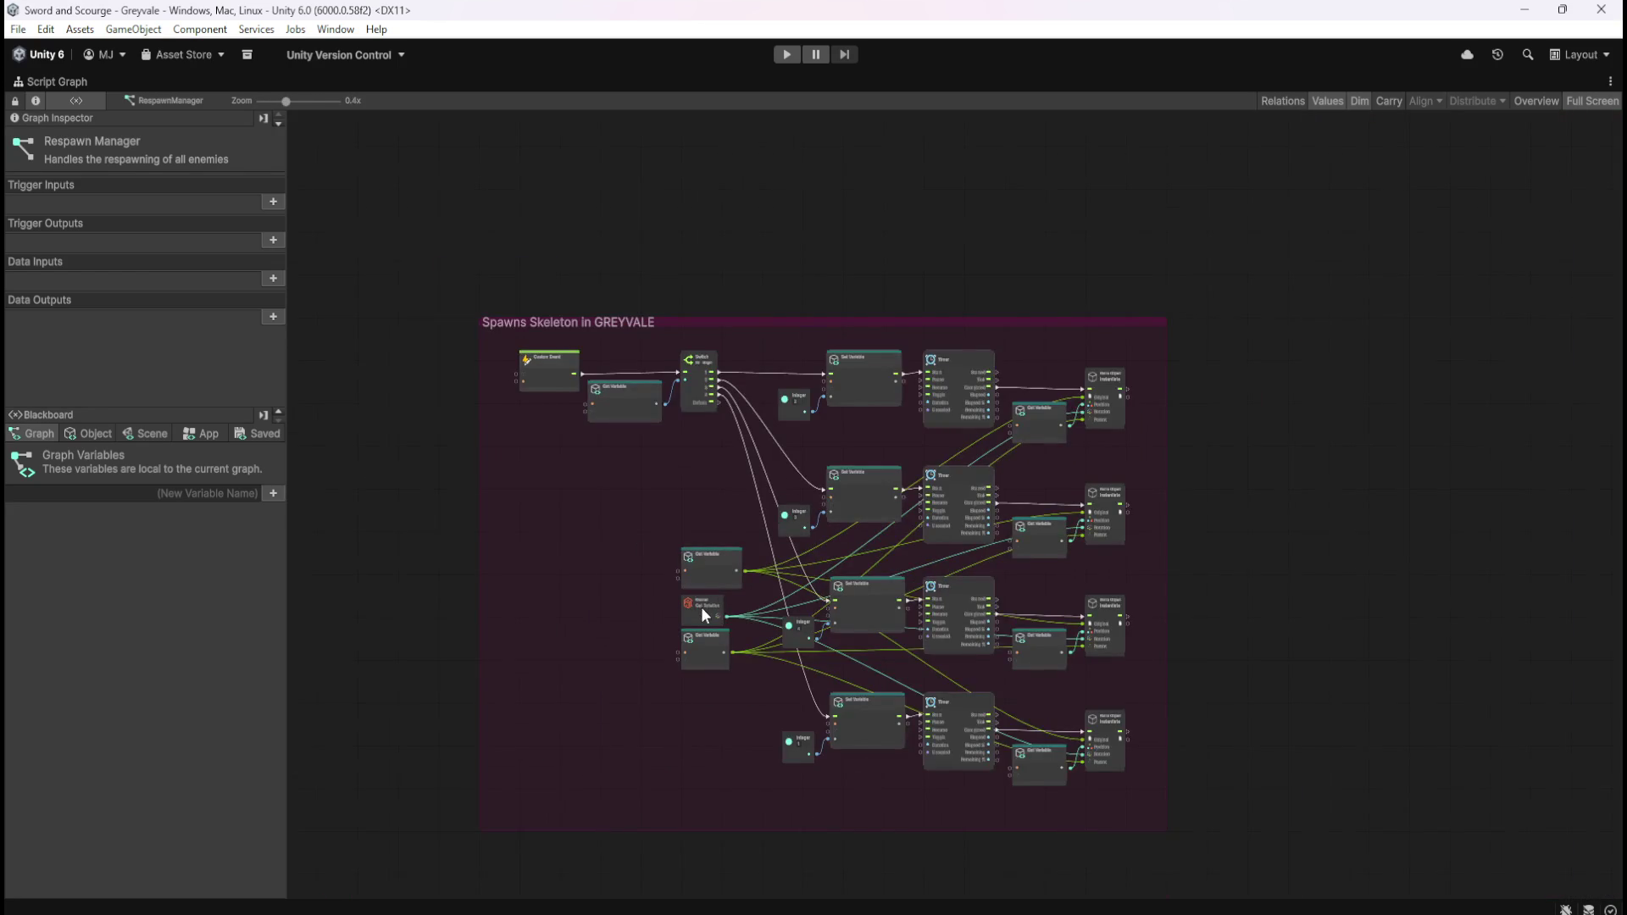
scroll(600, 697, "up", 1)
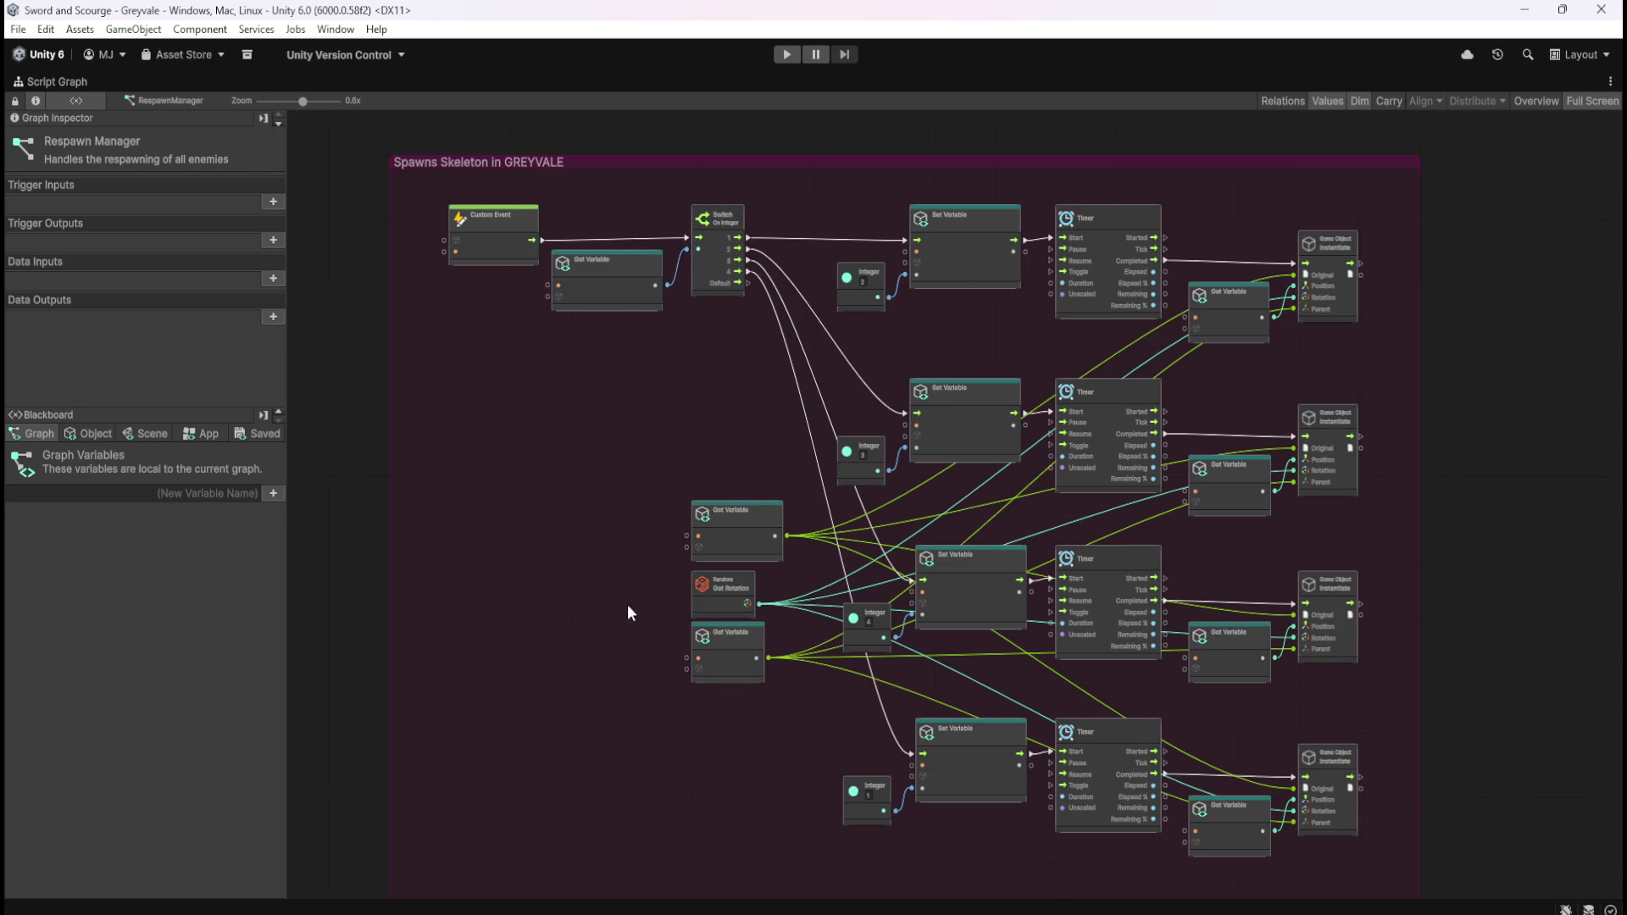
left_click_drag(610, 488, 759, 726)
mouse_move(759, 546)
left_mouse_down()
mouse_move(754, 512)
mouse_move(737, 513)
left_mouse_up()
left_click(640, 558)
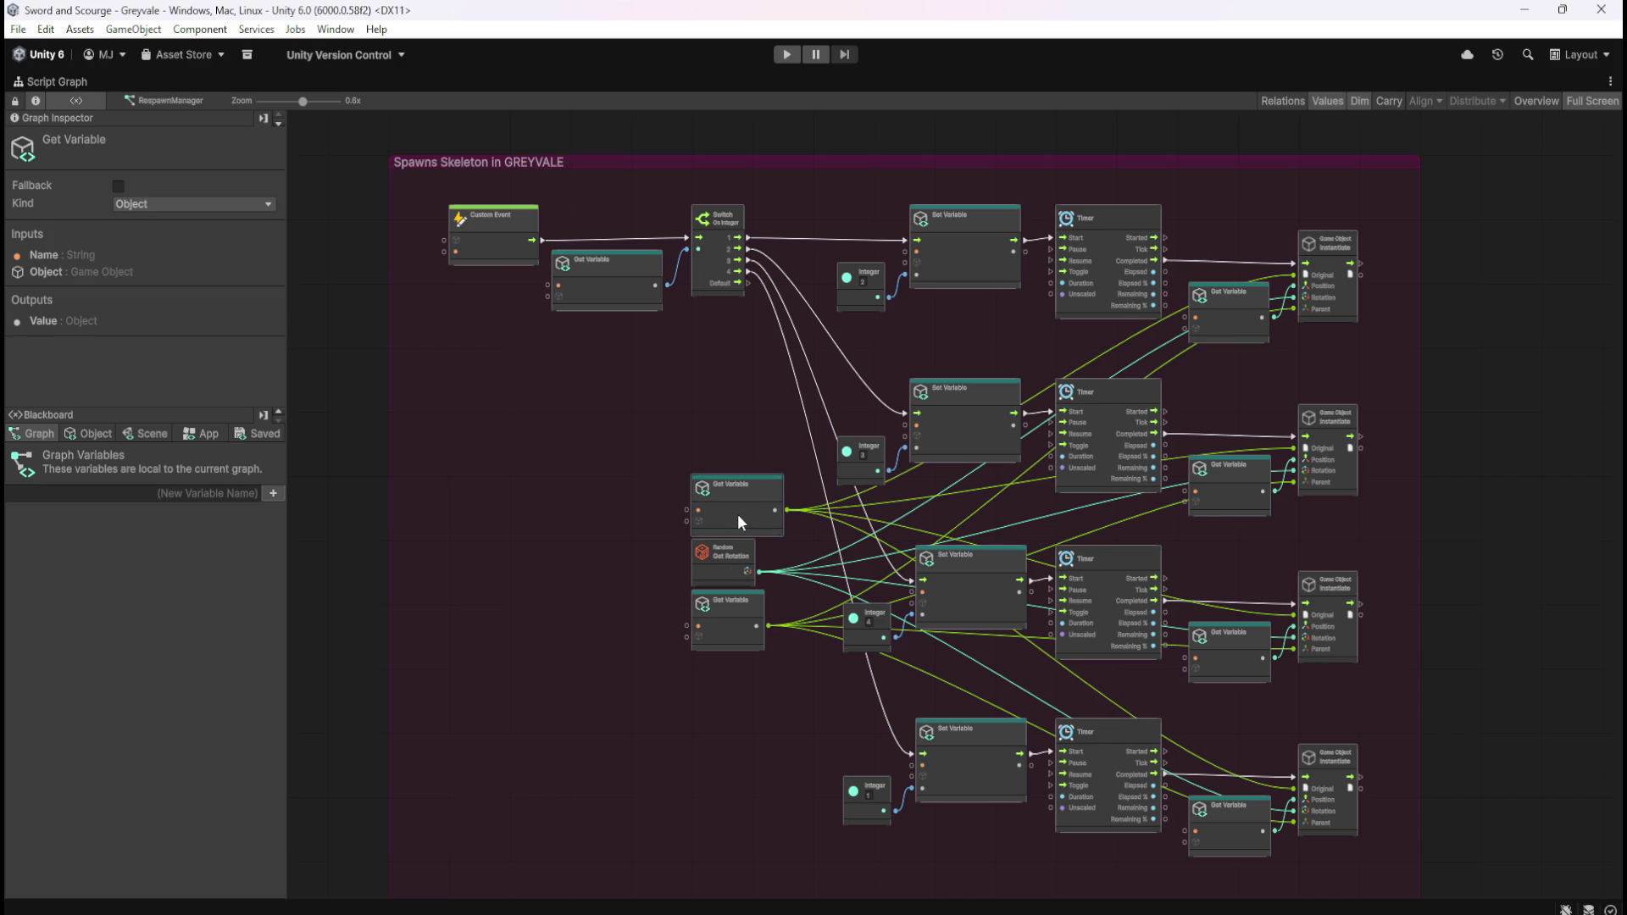
left_click(646, 560)
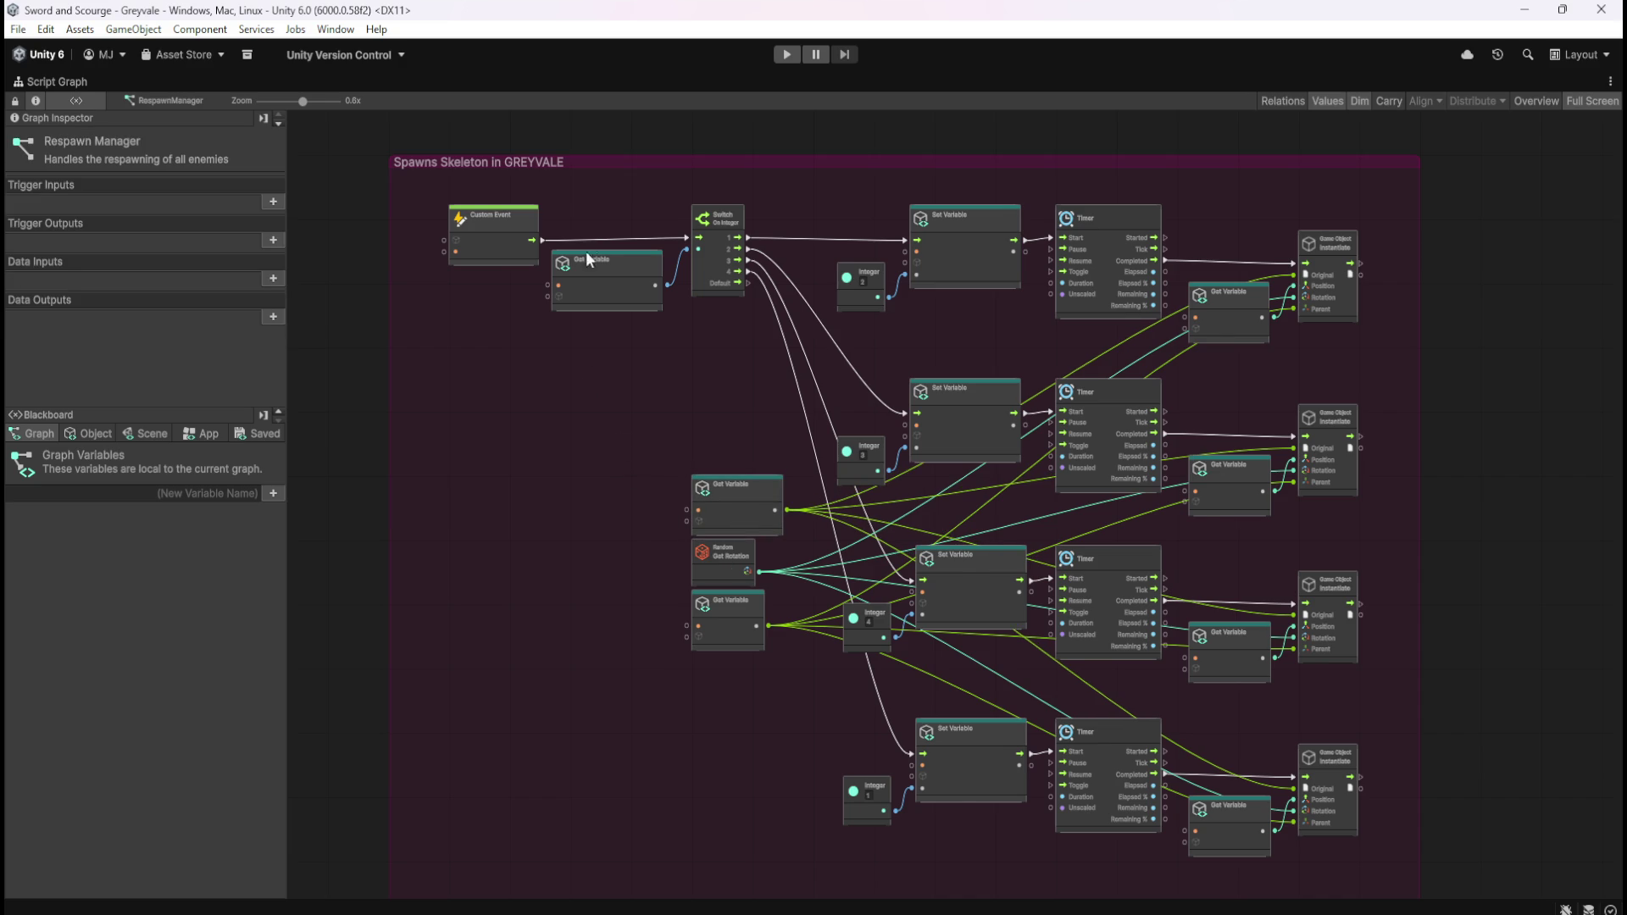
Step: Move SkeletonGreyvaleCYCLE above NPCparent in RespawnManager's object variables
scroll(583, 276, "up", 3)
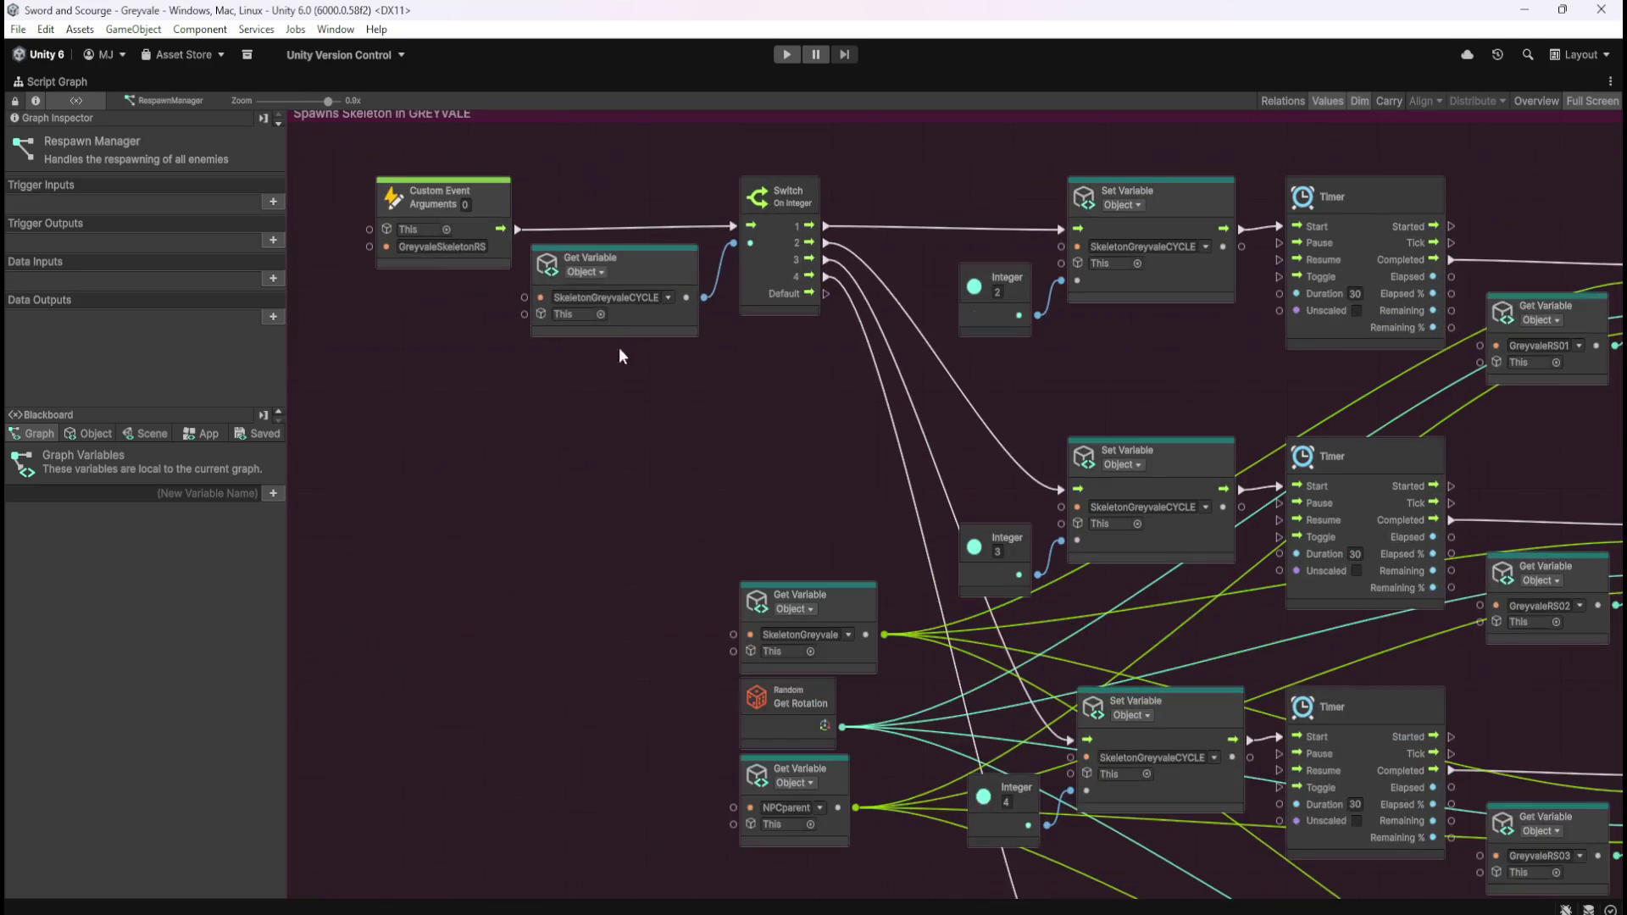
left_click(109, 437)
scroll(114, 699, "down", 1)
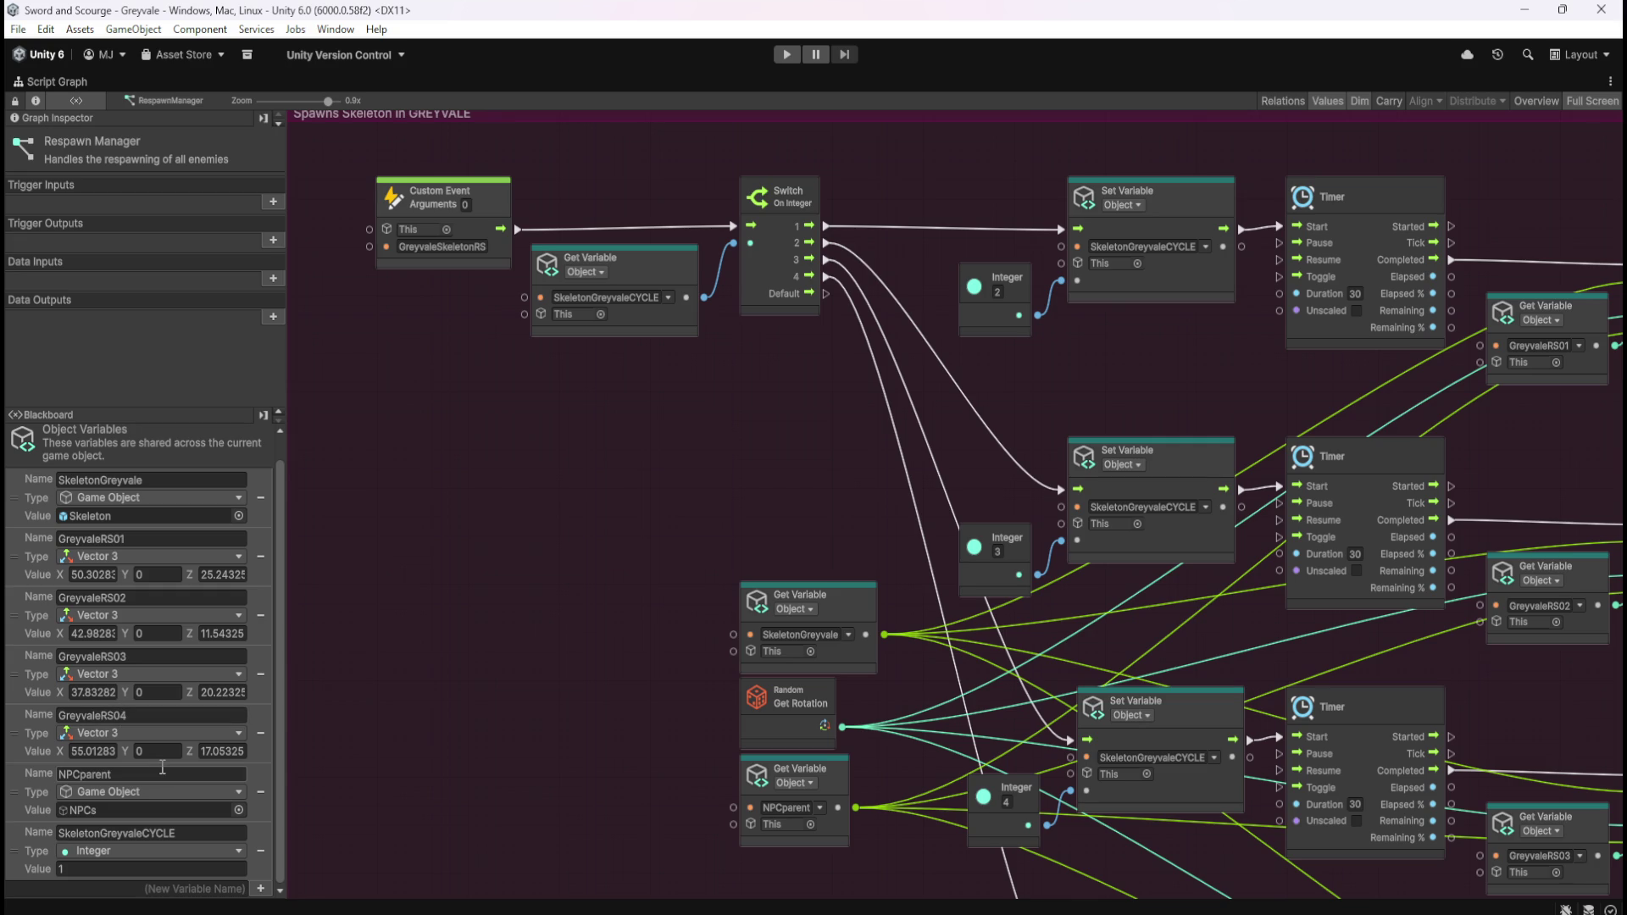
scroll(140, 841, "up", 1)
scroll(149, 818, "down", 1)
left_click_drag(32, 858, 35, 793)
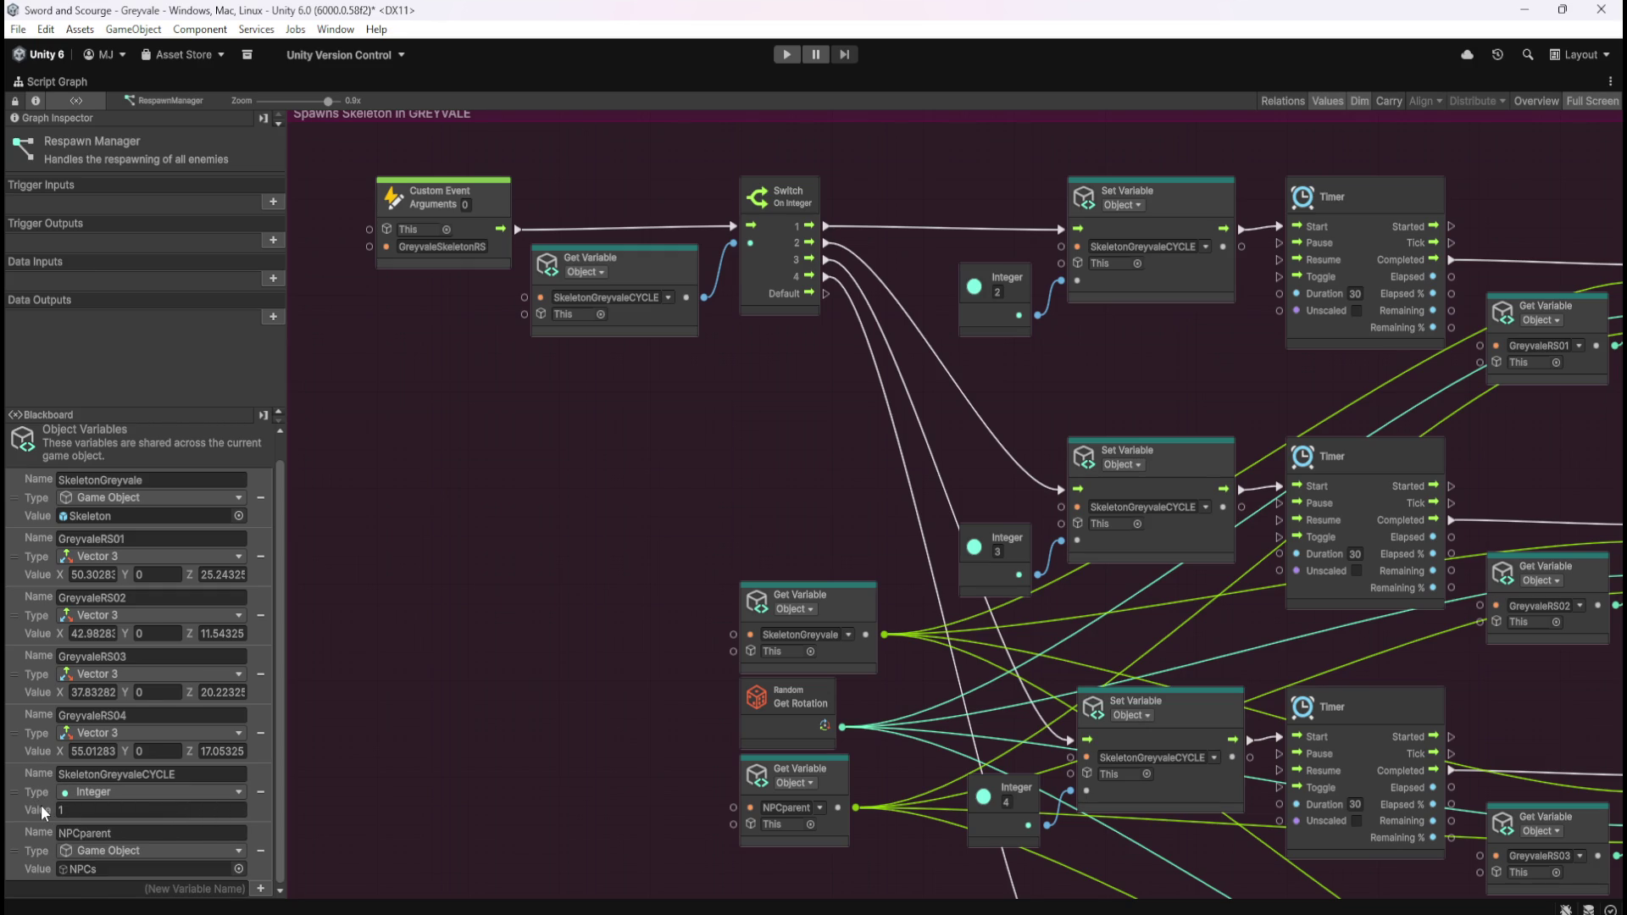
scroll(40, 805, "up", 1)
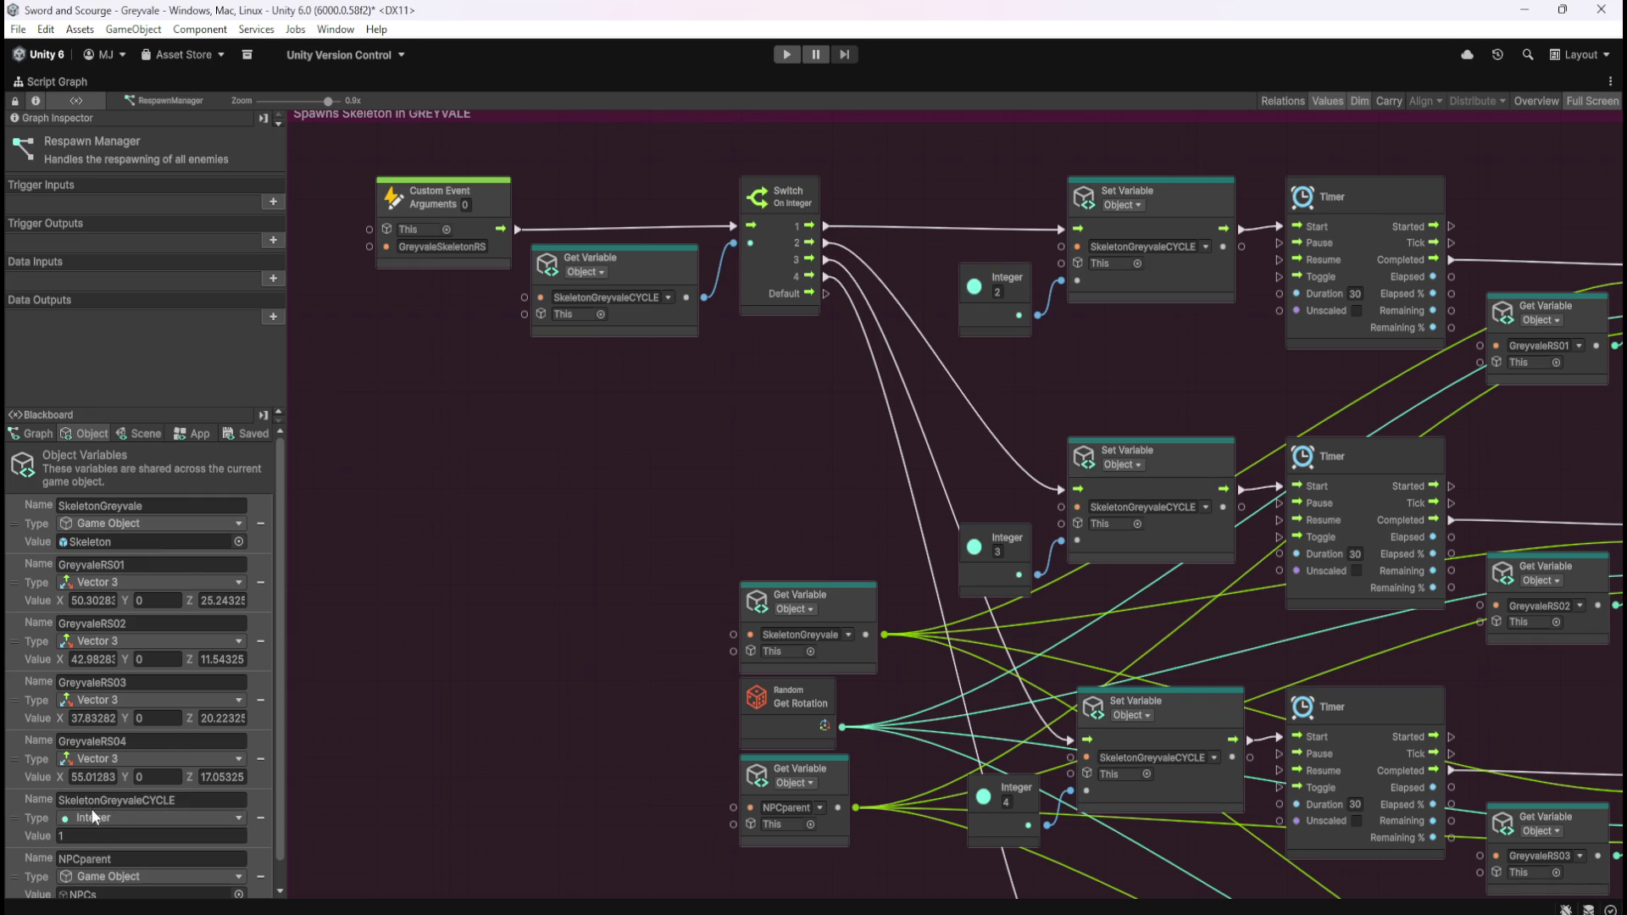
scroll(109, 831, "down", 1)
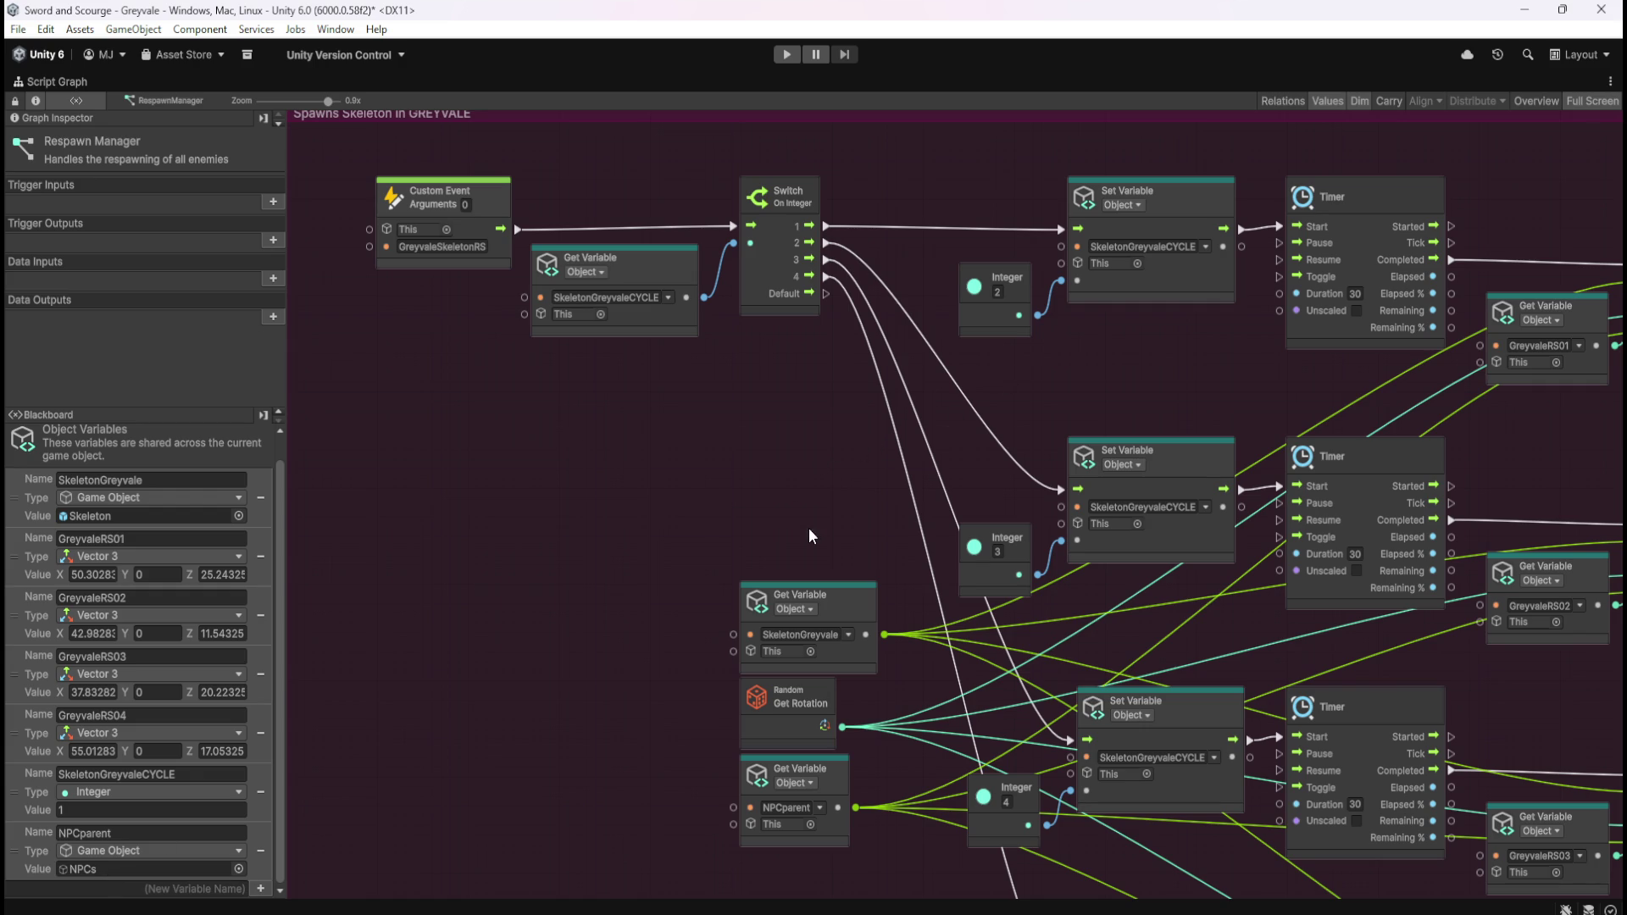
Step: Pan across the Spawns Skeleton in GREYVALE group to check the Switch branches and Instantiates
left_click_drag(663, 418, 716, 483)
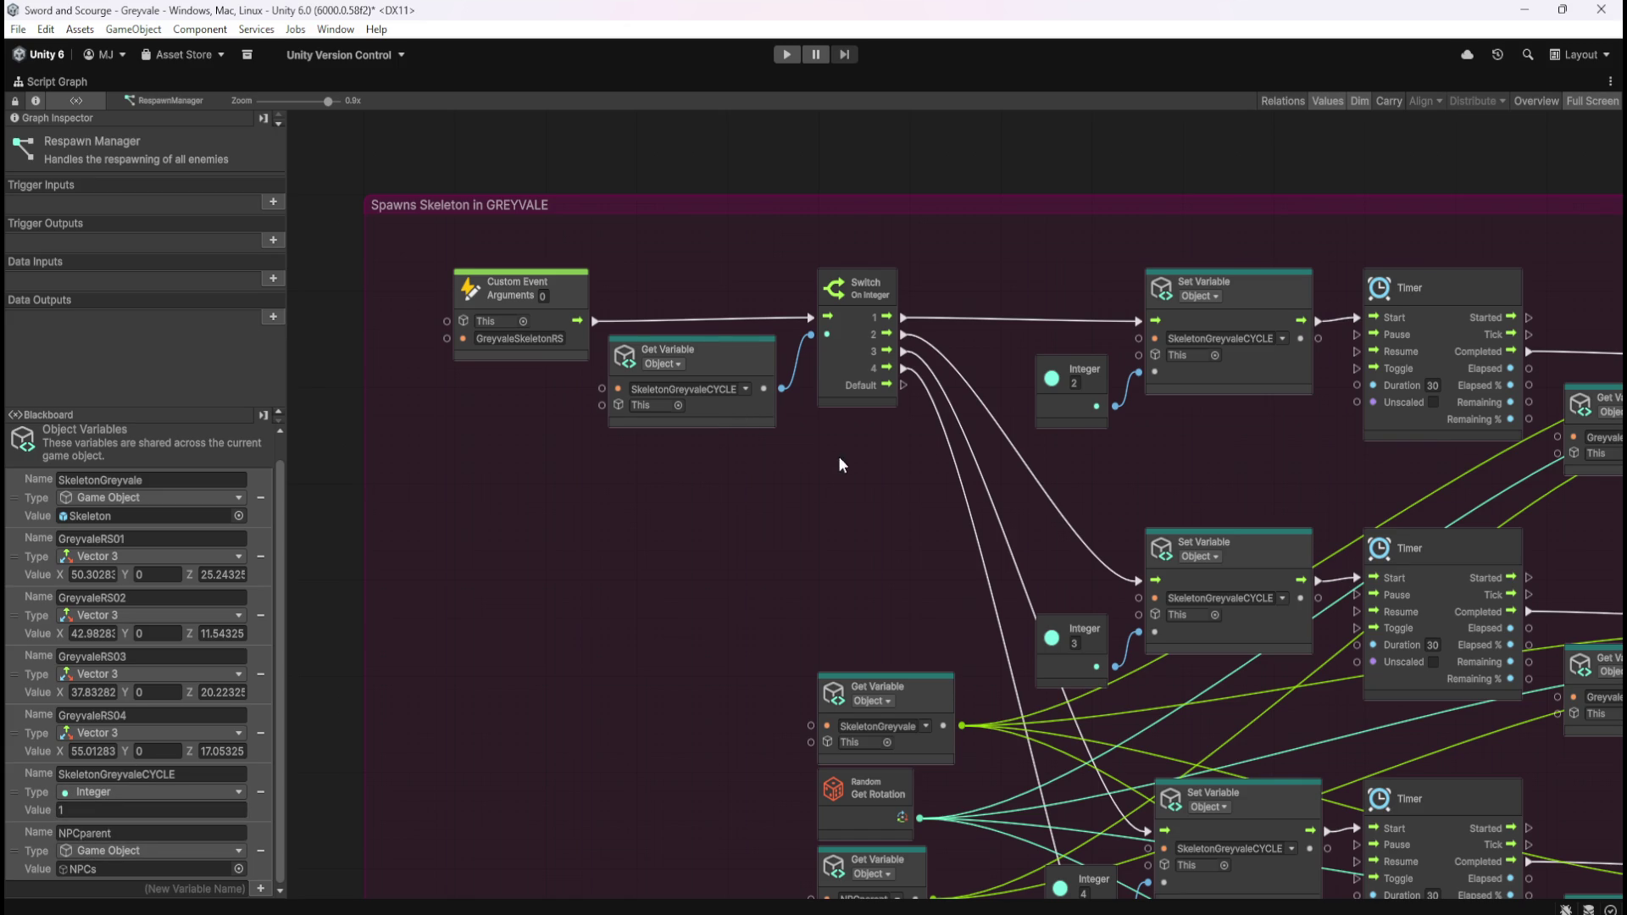
left_click_drag(776, 519, 637, 575)
mouse_move(797, 314)
left_mouse_down()
mouse_move(704, 480)
mouse_move(665, 510)
left_mouse_up()
left_click(682, 519)
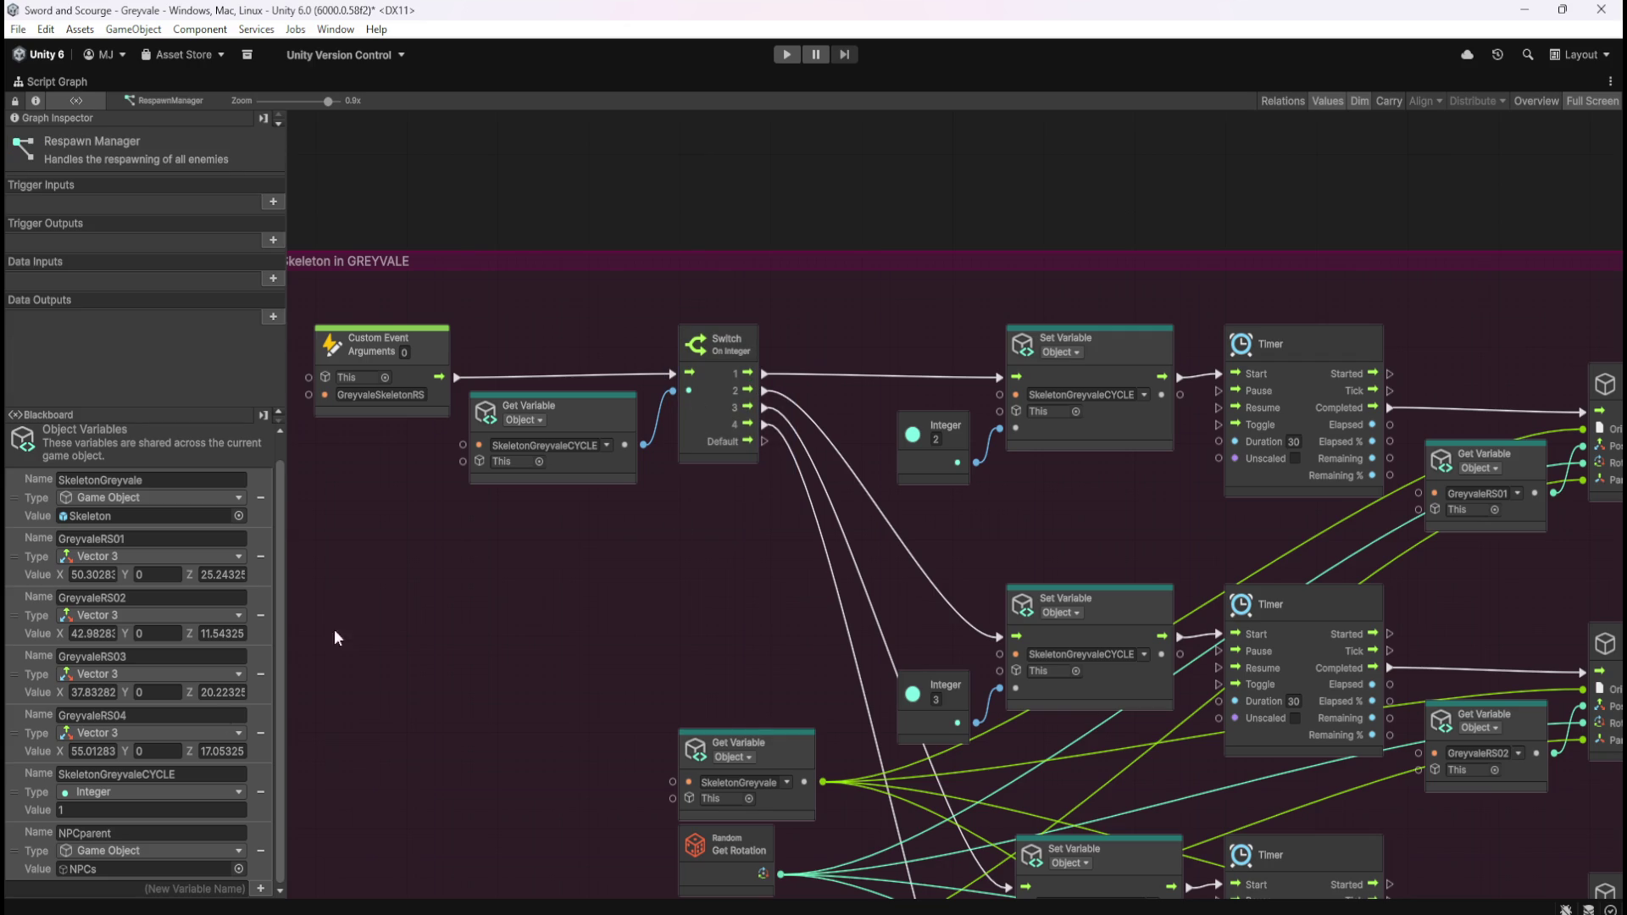
mouse_move(994, 468)
left_mouse_down()
mouse_move(754, 505)
mouse_move(603, 385)
left_mouse_up()
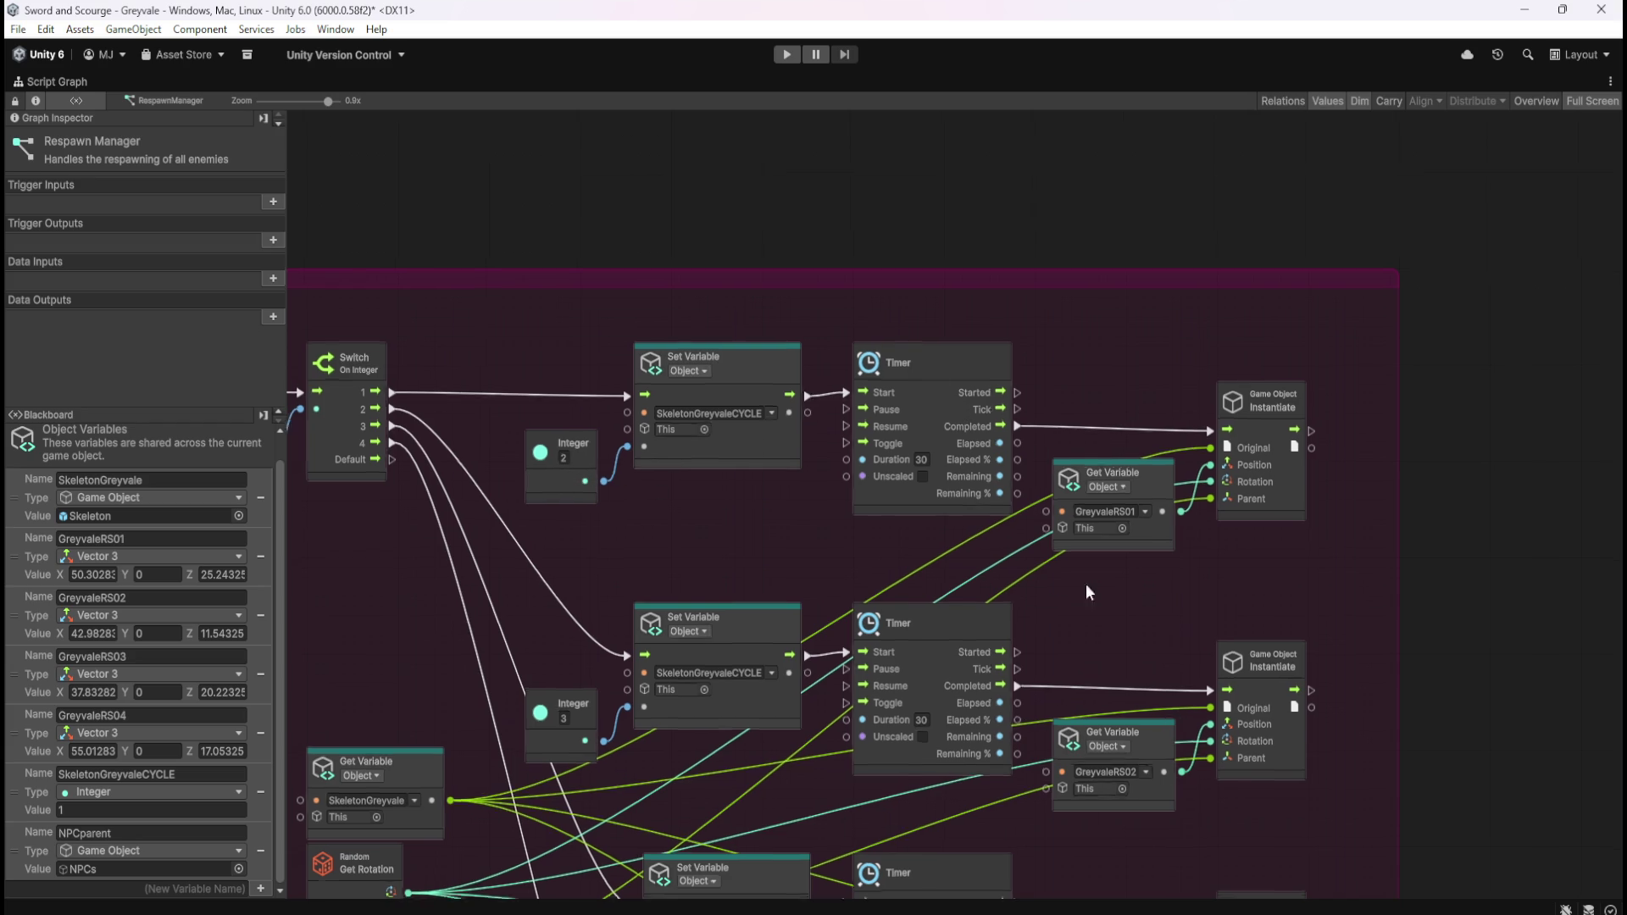
scroll(1344, 331, "down", 5)
scroll(1344, 330, "left", 5)
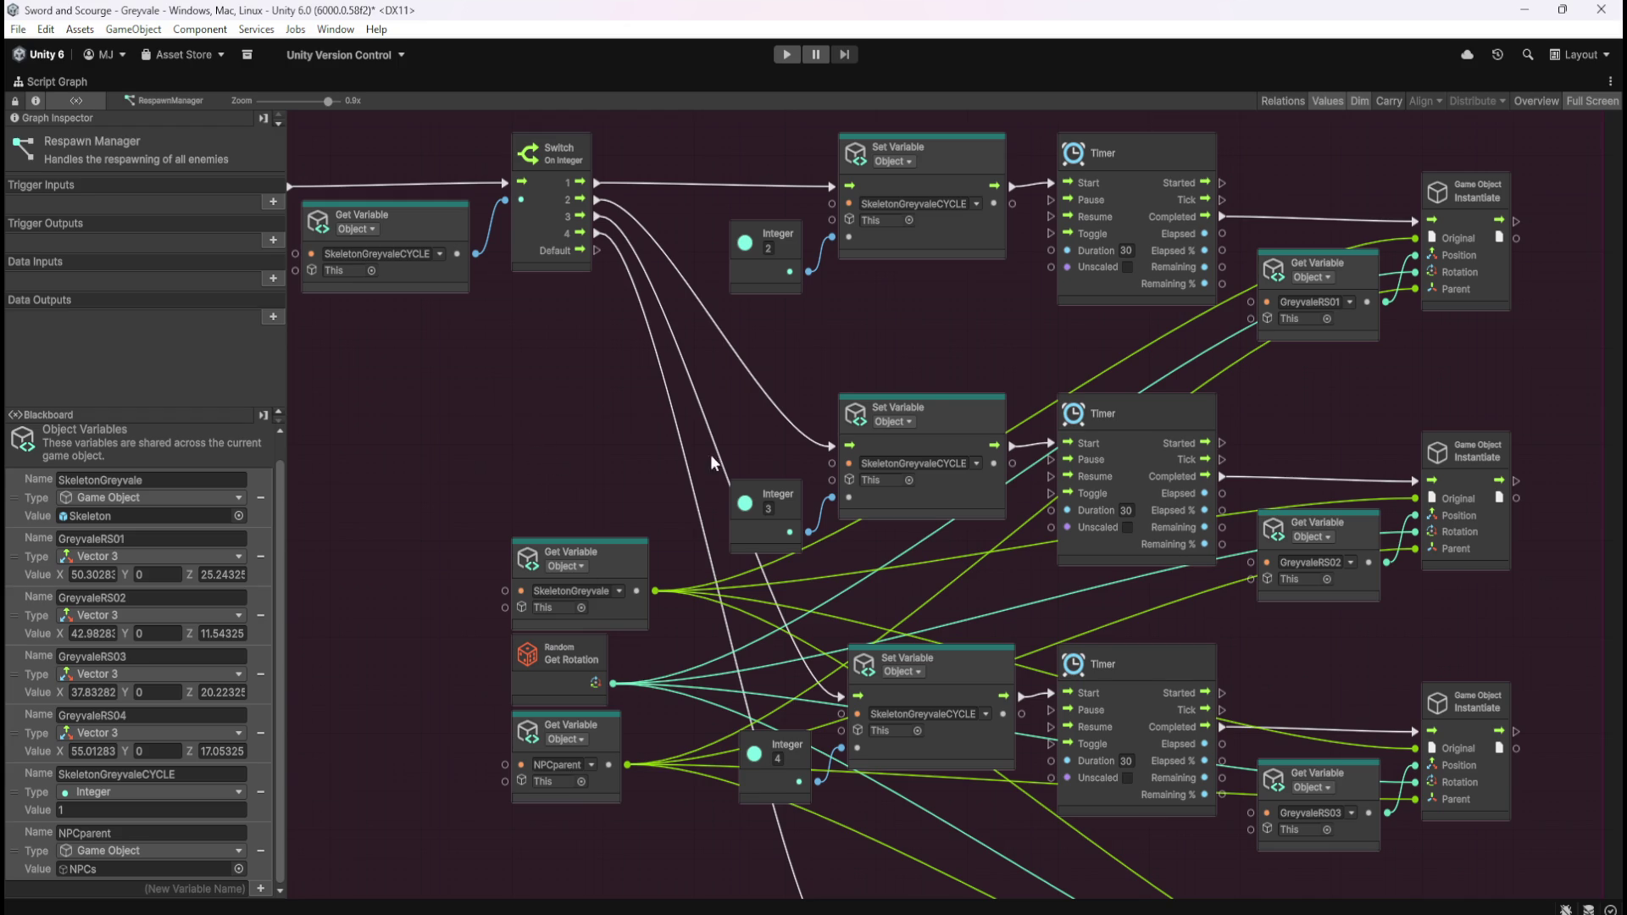
Step: Inspect the start of the spawn chain, including the SkeletonGreyvaleCYCLE Get Variable and Integer 2
left_click_drag(830, 369, 904, 443)
mouse_move(786, 412)
left_mouse_down()
mouse_move(1081, 185)
mouse_move(1111, 181)
left_mouse_up()
left_click(534, 493)
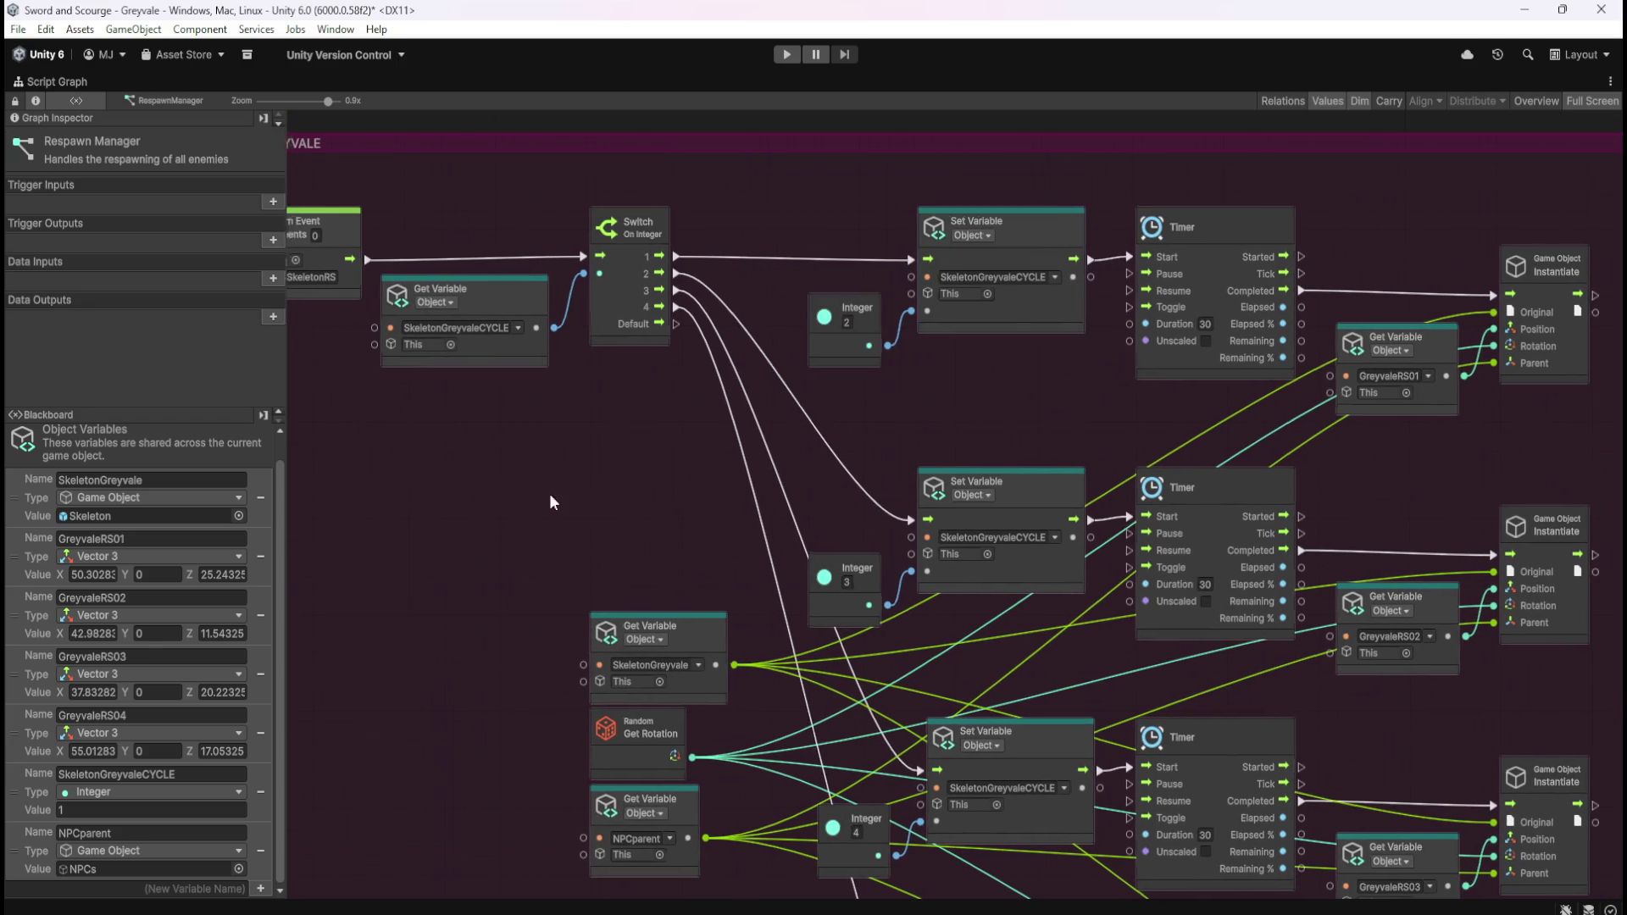
left_click_drag(534, 493, 880, 612)
left_click_drag(677, 364, 506, 382)
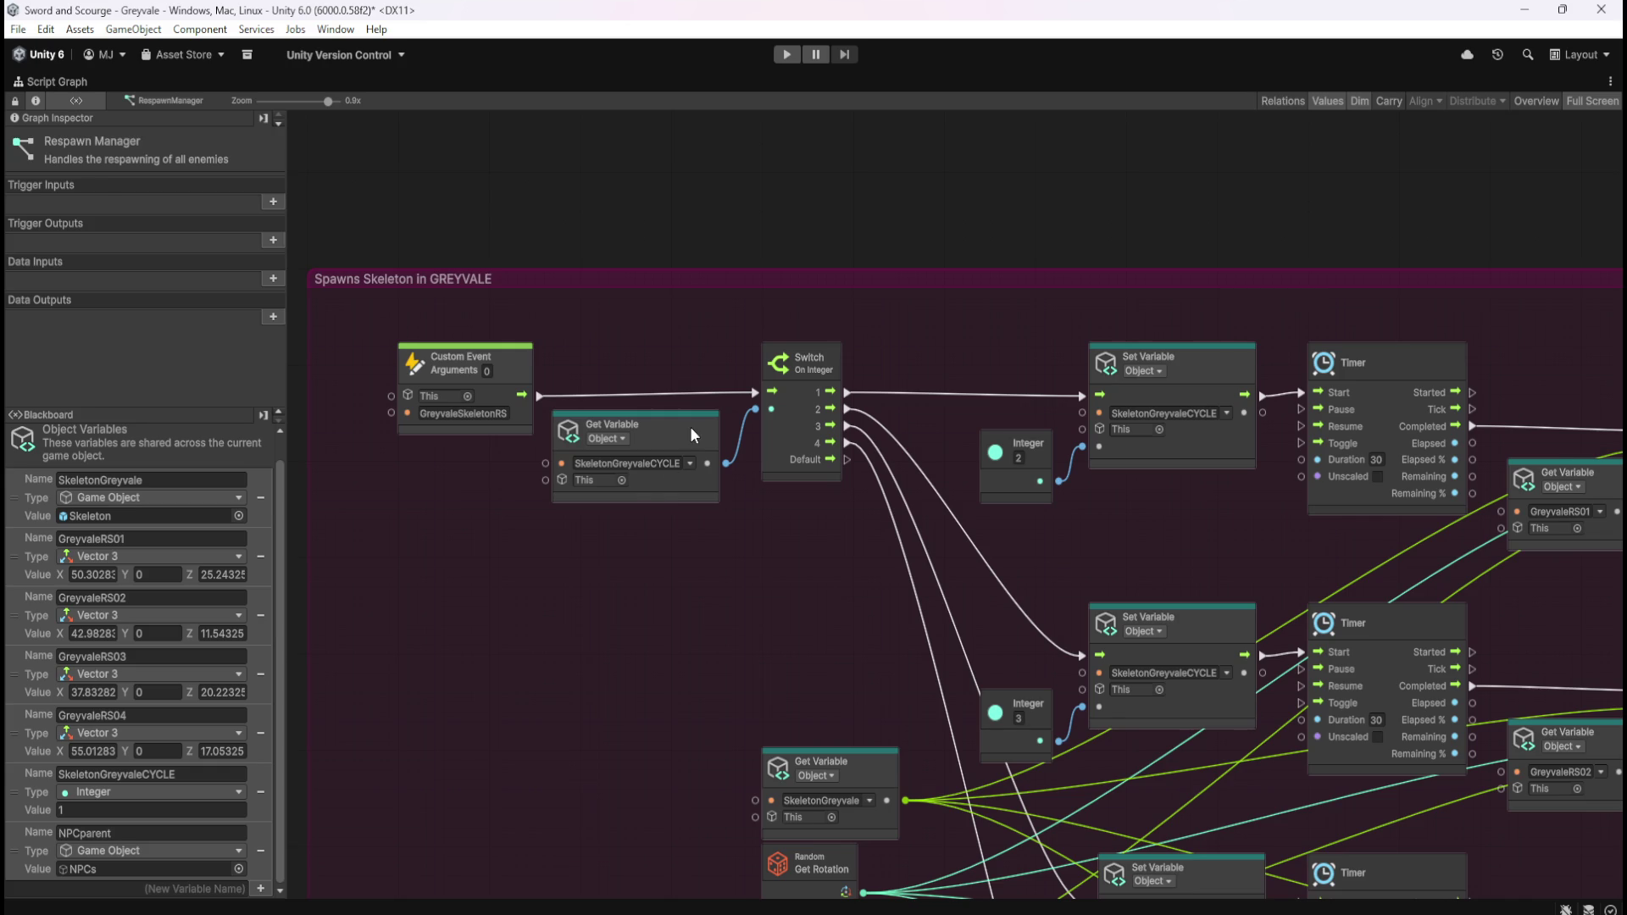
left_click(654, 447)
left_click_drag(926, 629, 576, 453)
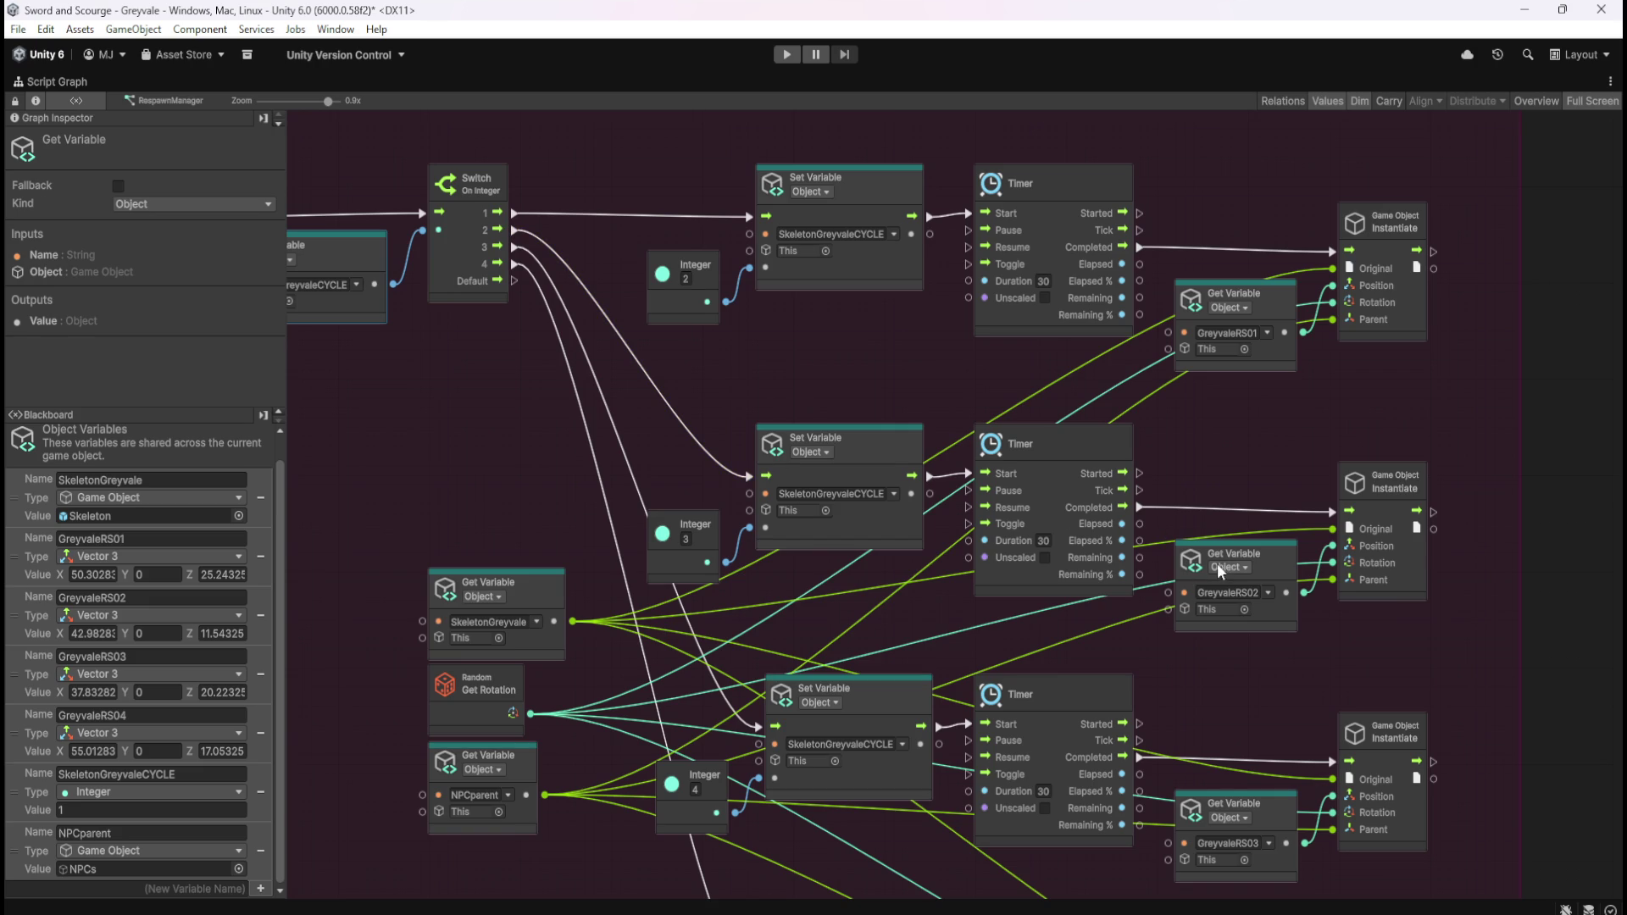
Step: Check the lower spawn branches and Switch node, then restore the normal editor layout
left_click_drag(856, 634, 862, 449)
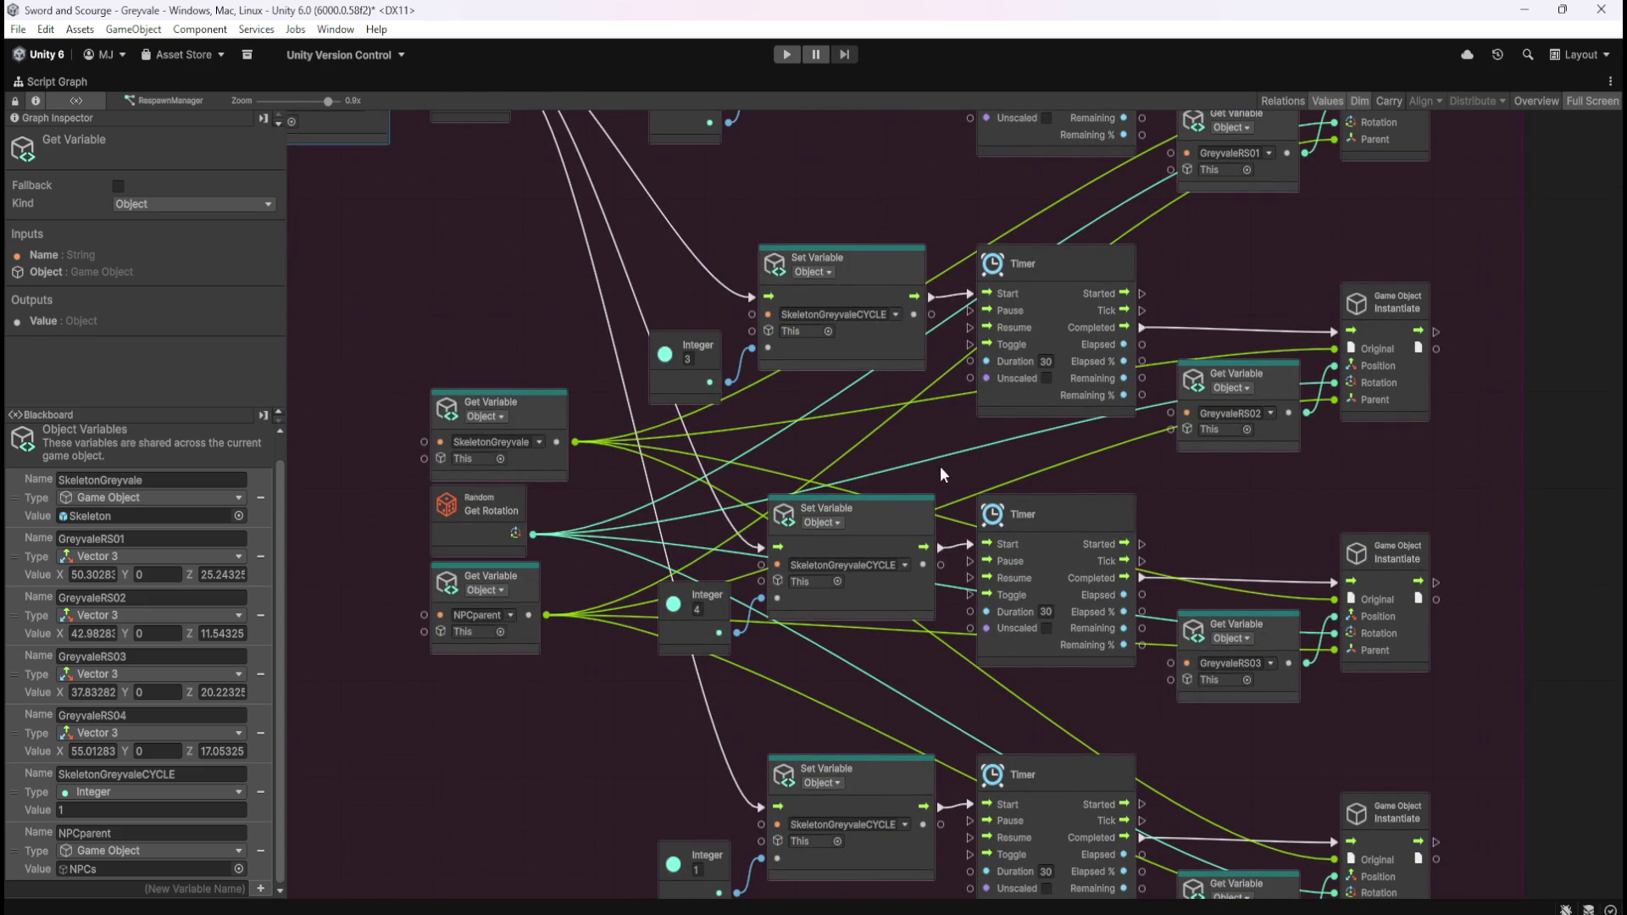
left_click_drag(943, 468, 894, 374)
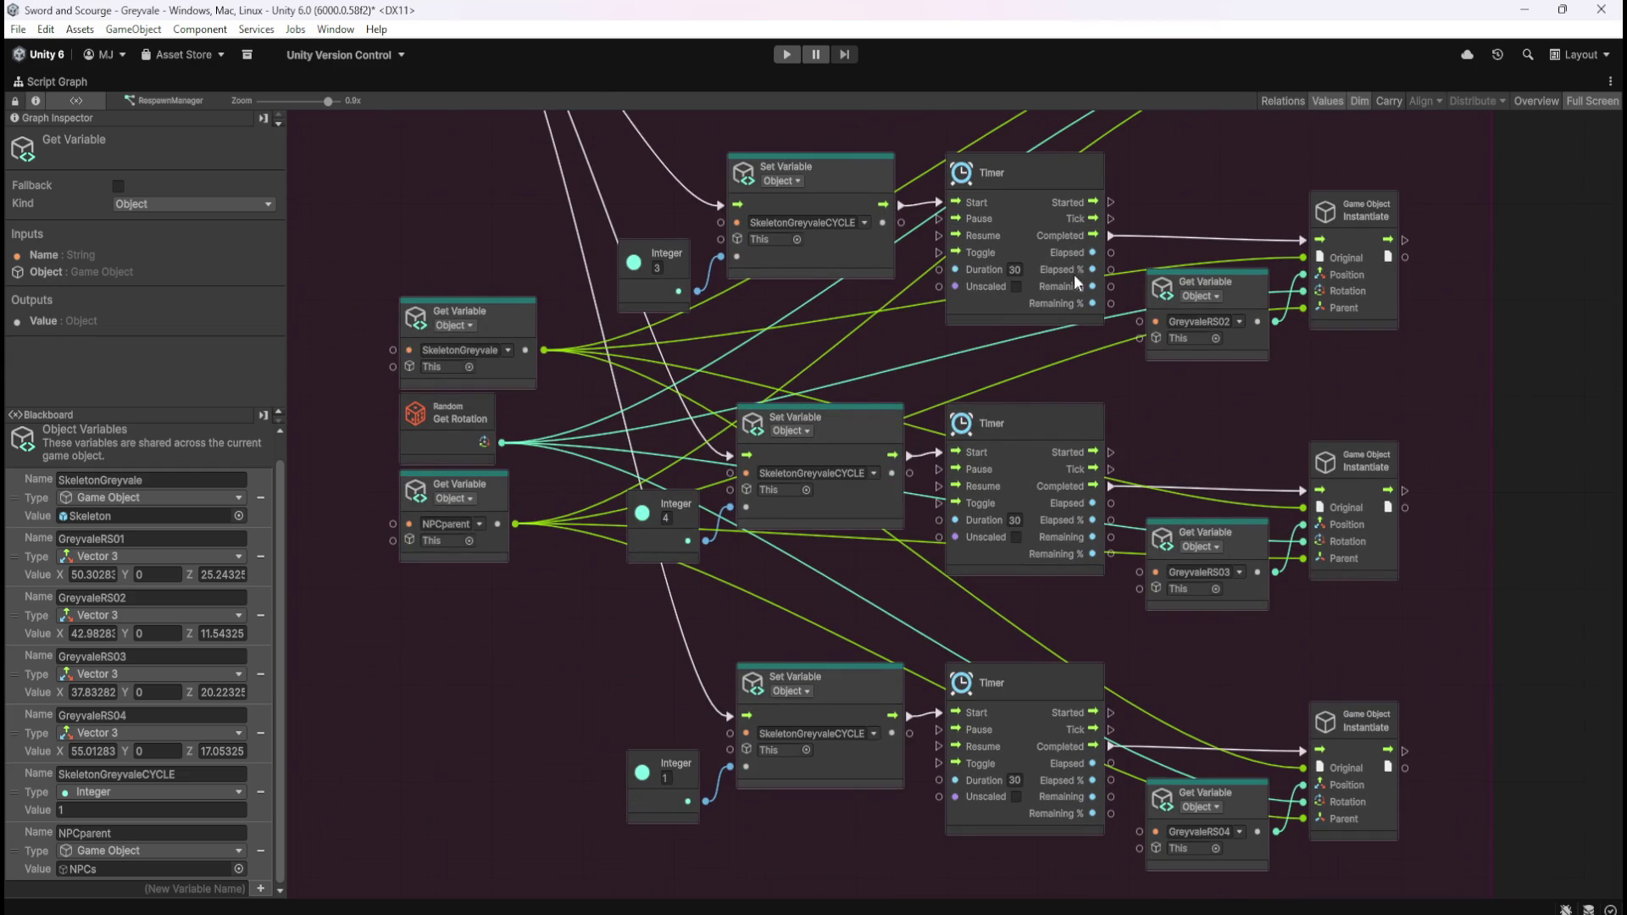
mouse_move(795, 357)
left_mouse_down()
mouse_move(851, 690)
mouse_move(800, 420)
left_mouse_up()
left_click_drag(925, 512, 966, 323)
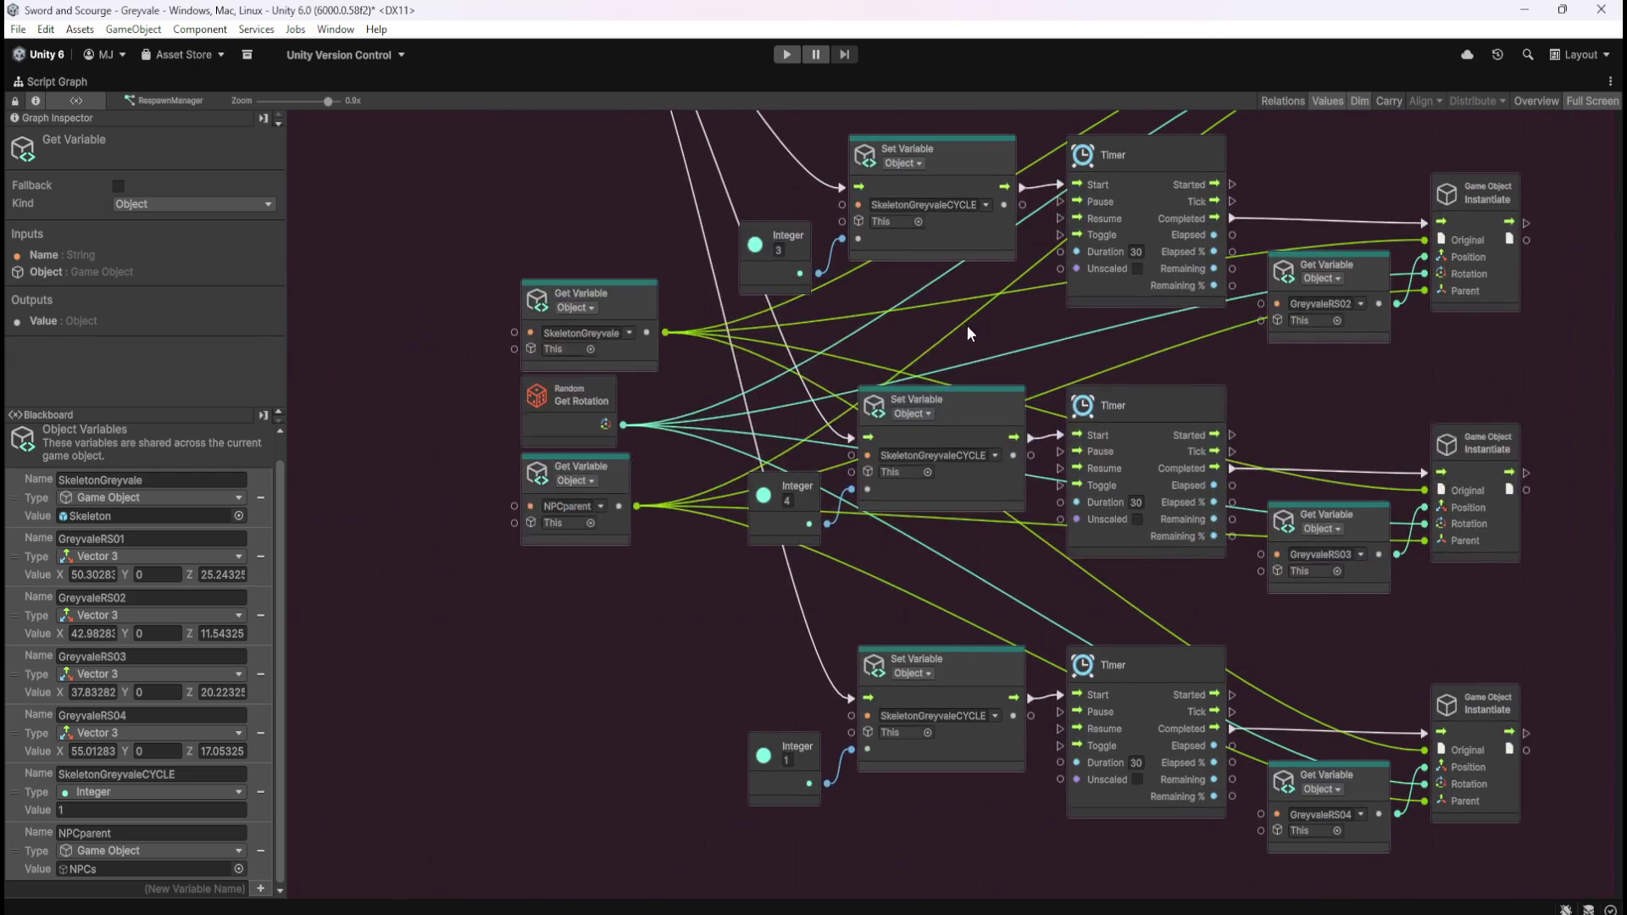
mouse_move(868, 361)
left_mouse_down()
mouse_move(917, 428)
mouse_move(911, 568)
left_mouse_up()
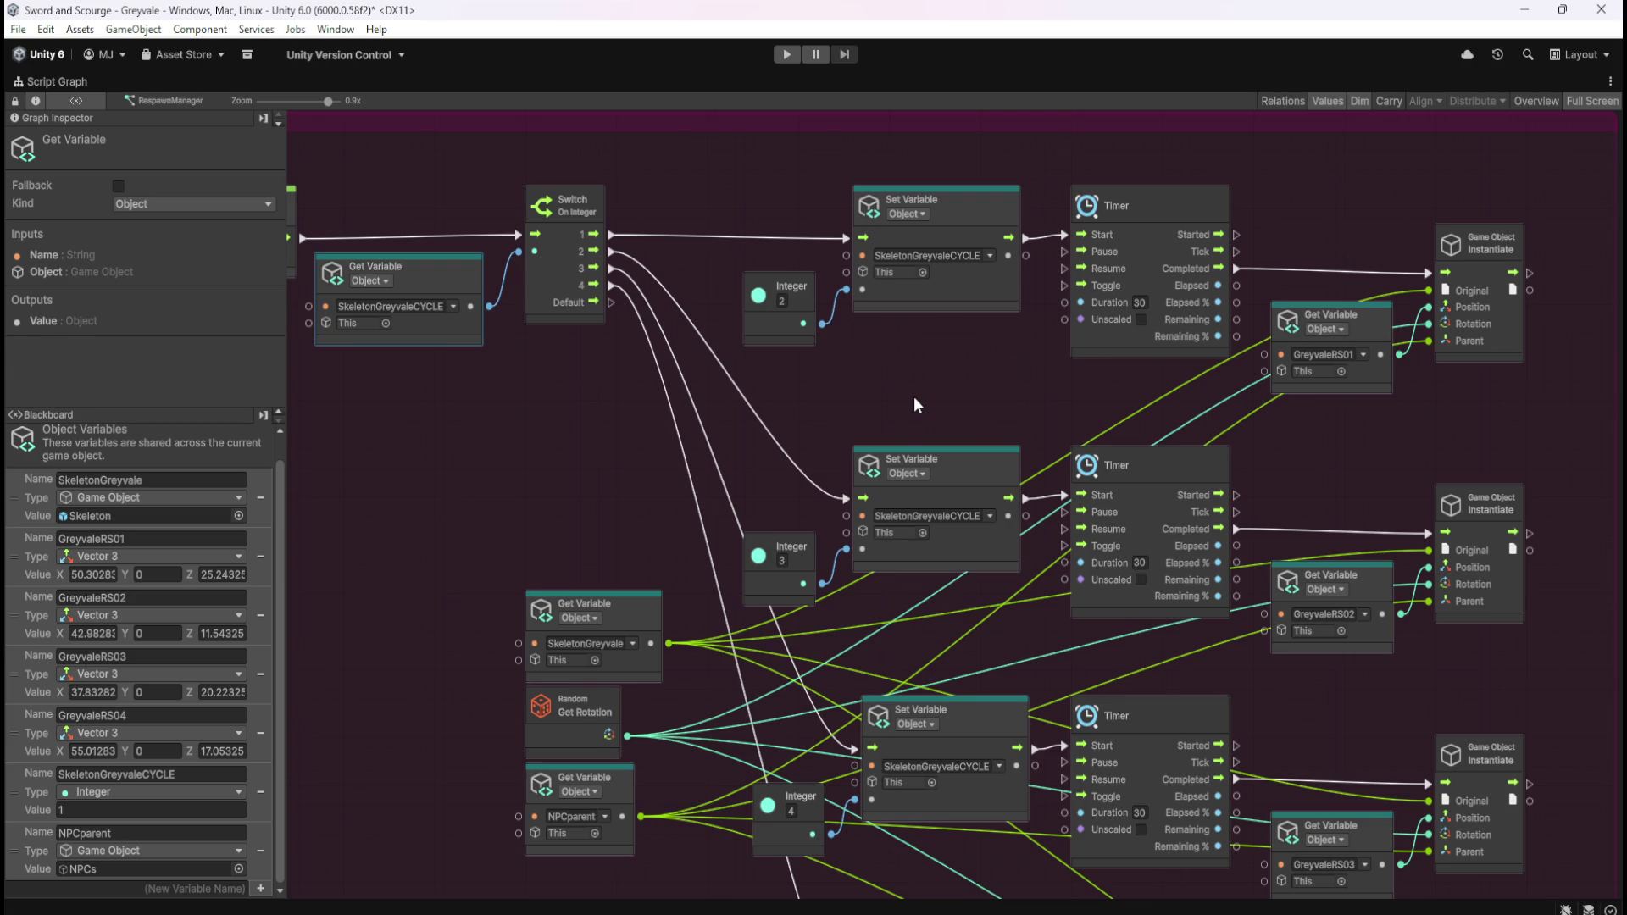
scroll(889, 415, "down", 3)
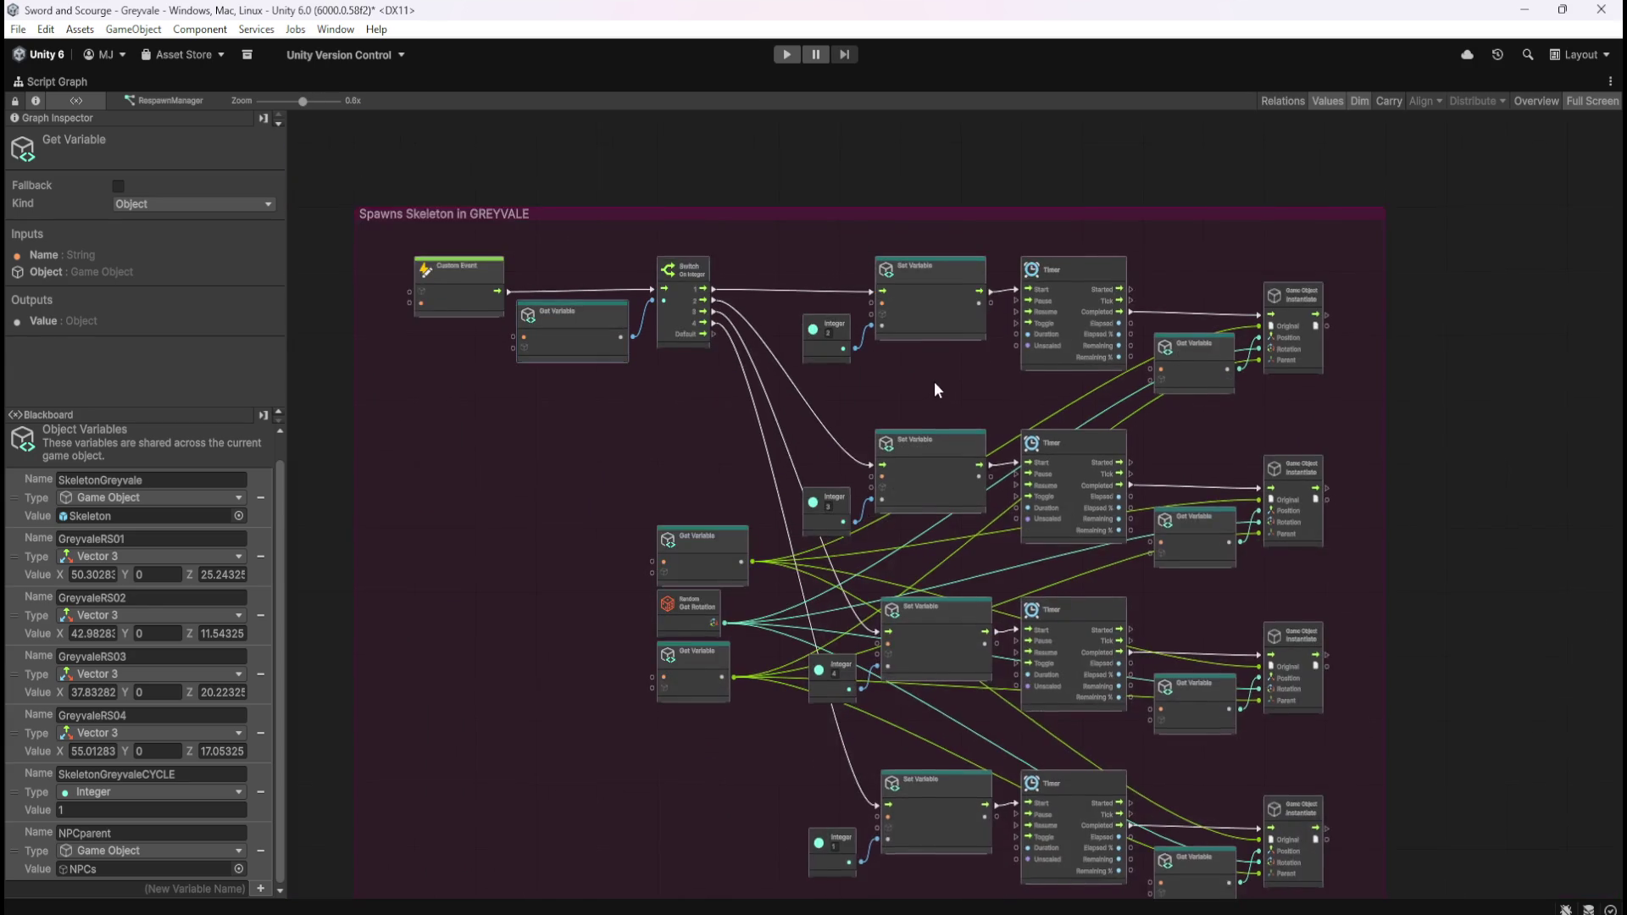
mouse_move(963, 252)
left_mouse_down()
mouse_move(1034, 332)
mouse_move(973, 281)
mouse_move(981, 300)
left_mouse_up()
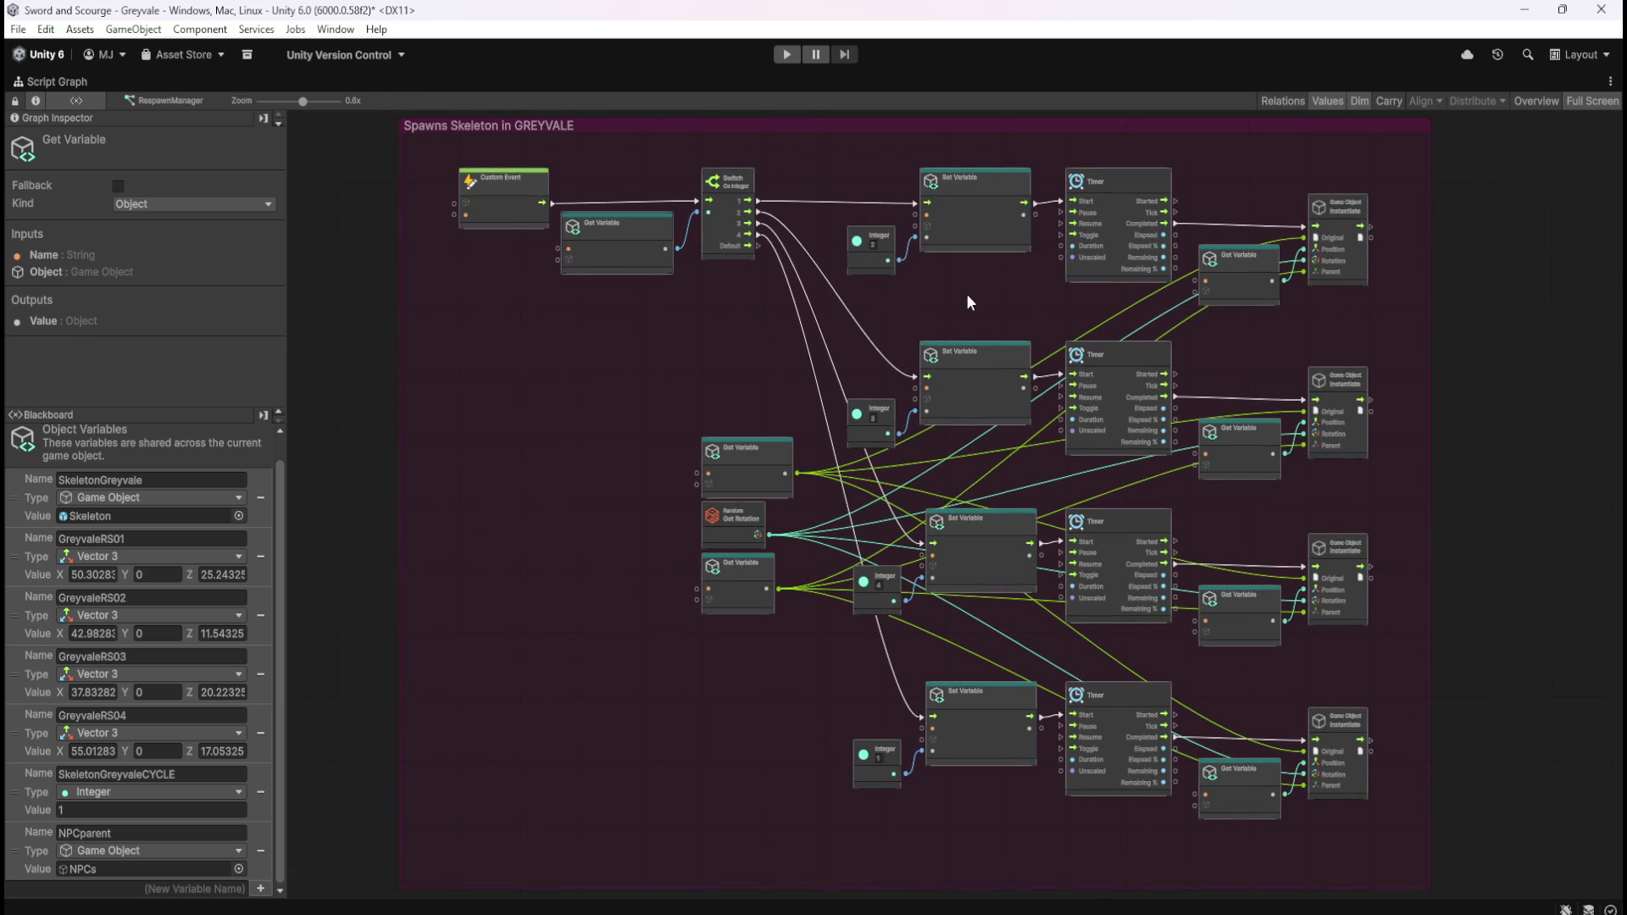
scroll(685, 326, "up", 2)
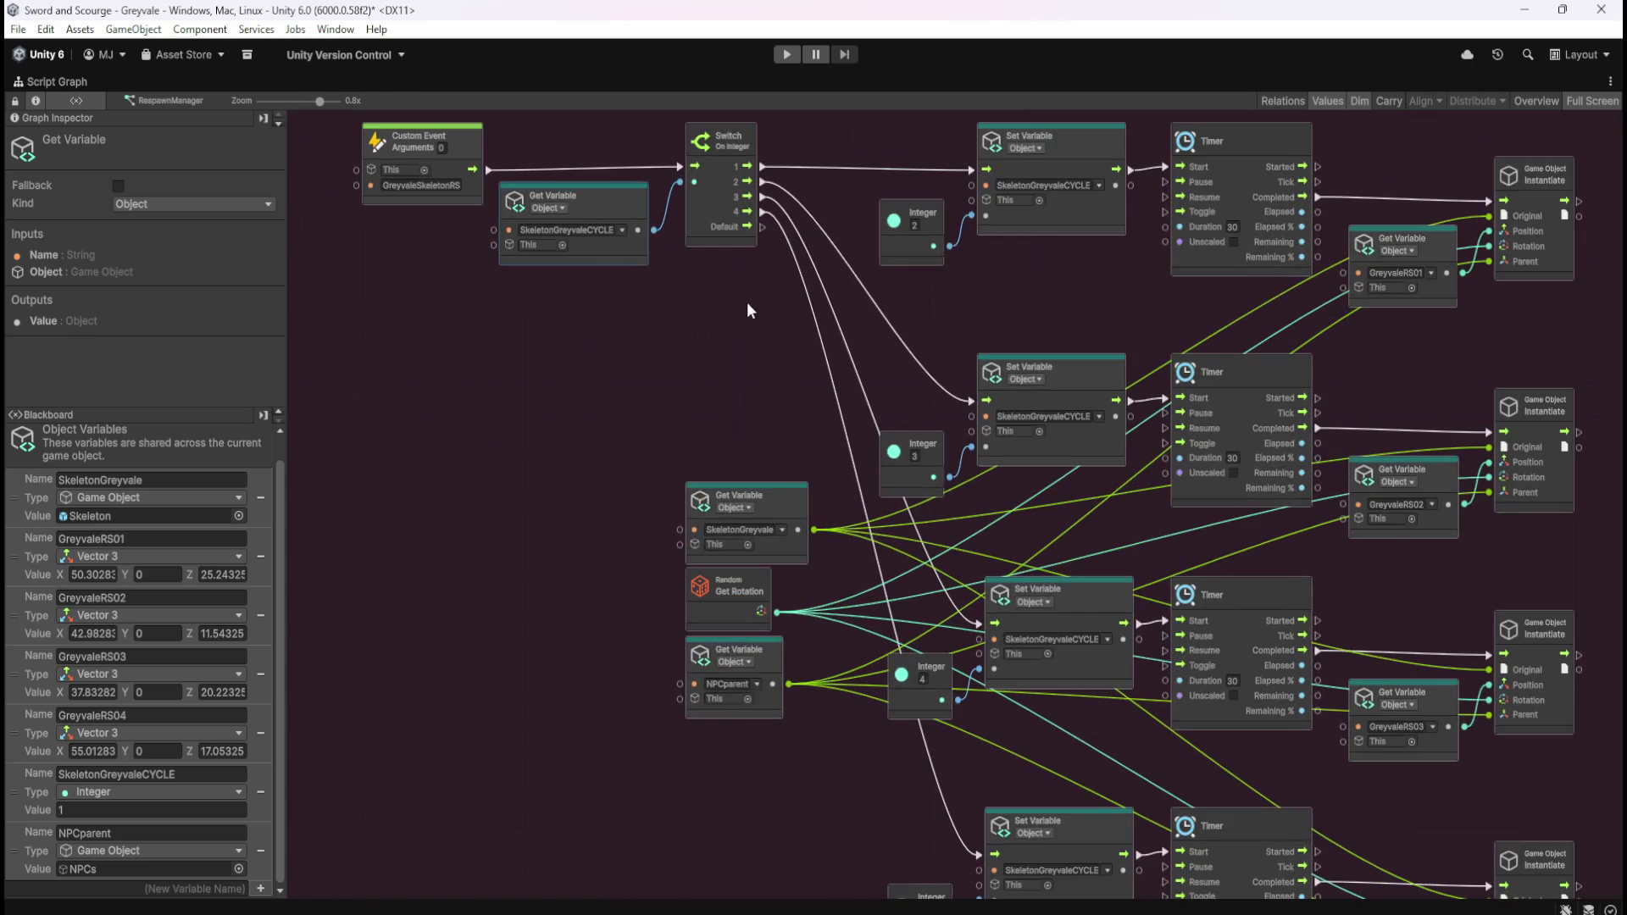
key("shift+space")
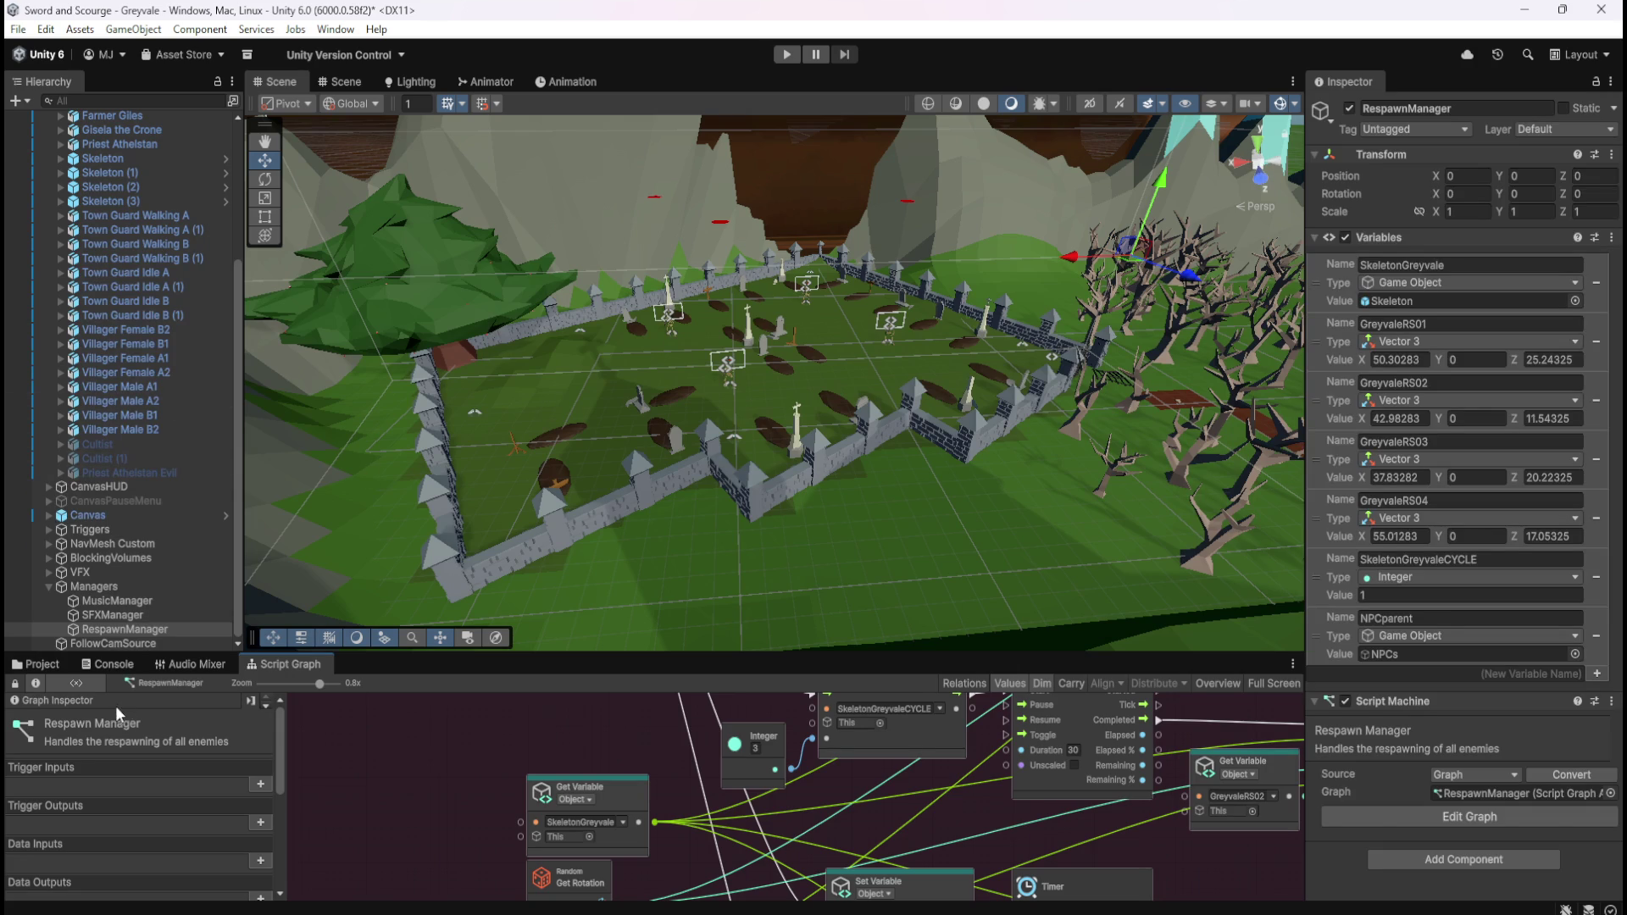
Step: Open the Skeleton prefab from Prefabs/Enemies in prefab editing mode
left_click(54, 669)
left_click(231, 751)
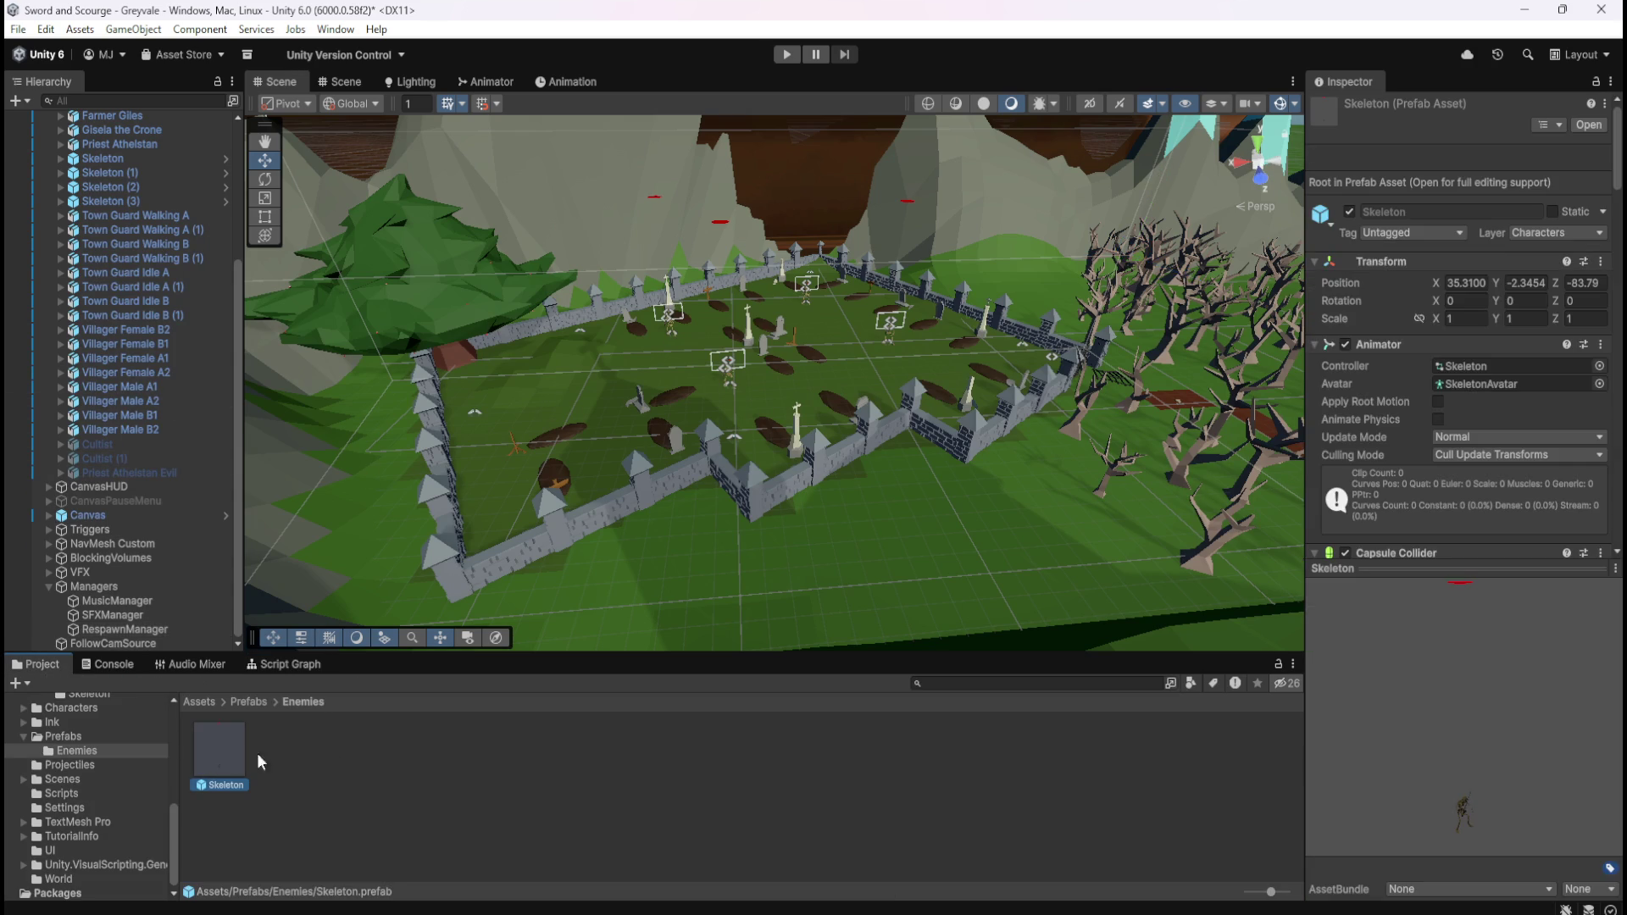
double_click(222, 761)
Step: Look over the Skeleton's Inspector variables, then return to the scene and save it
scroll(142, 369, "down", 3)
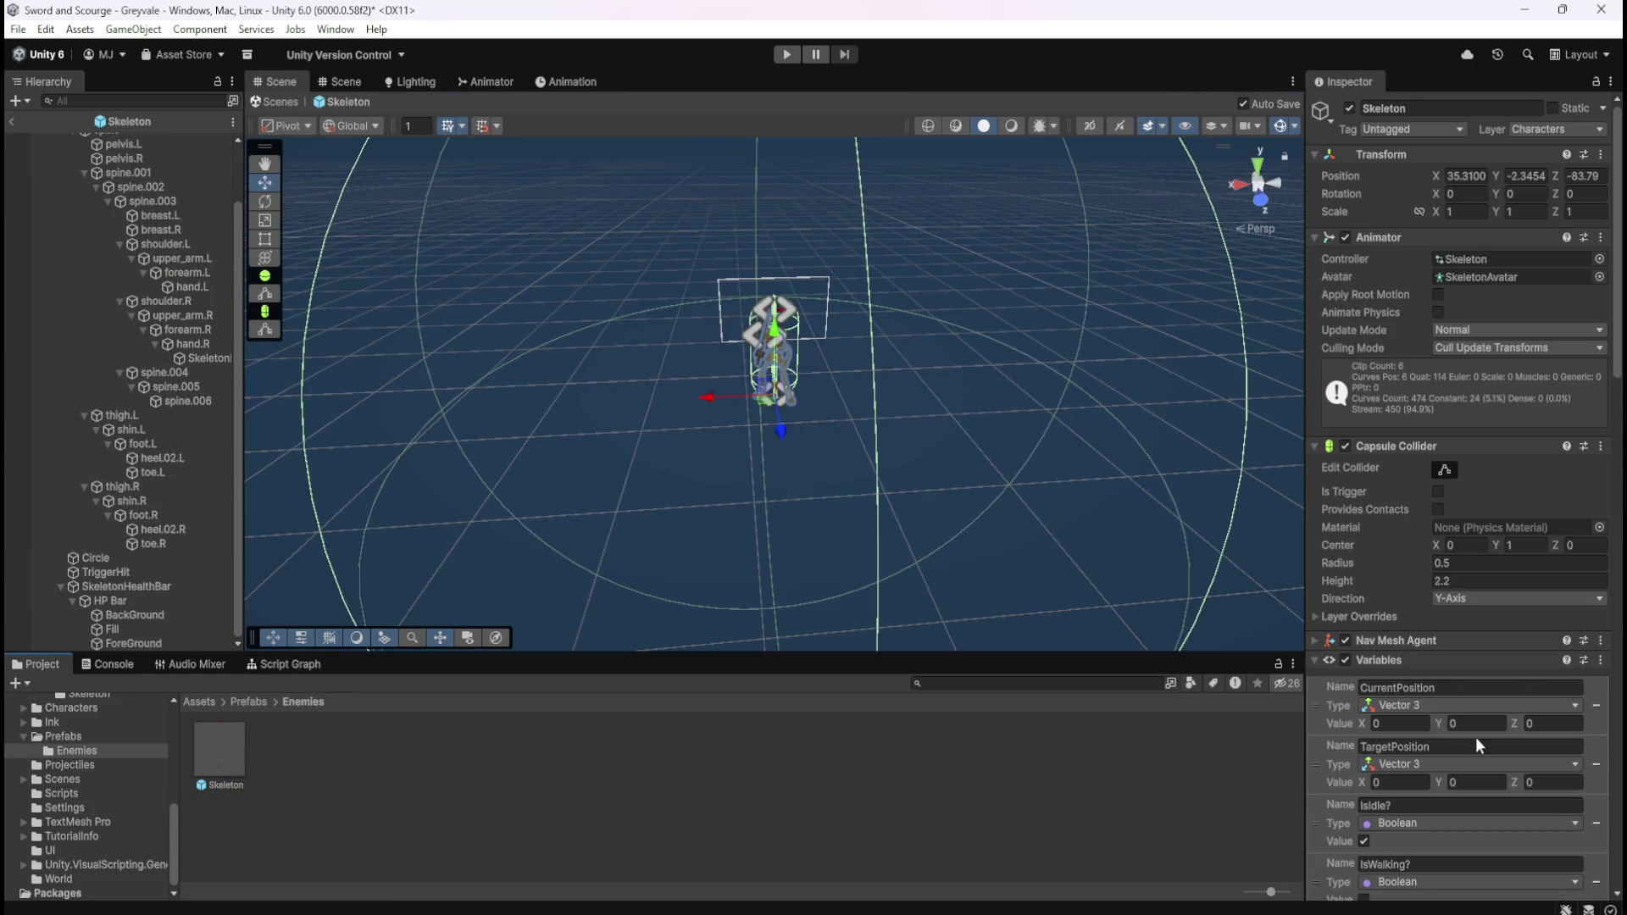
scroll(1482, 731, "down", 5)
scroll(1480, 746, "down", 10)
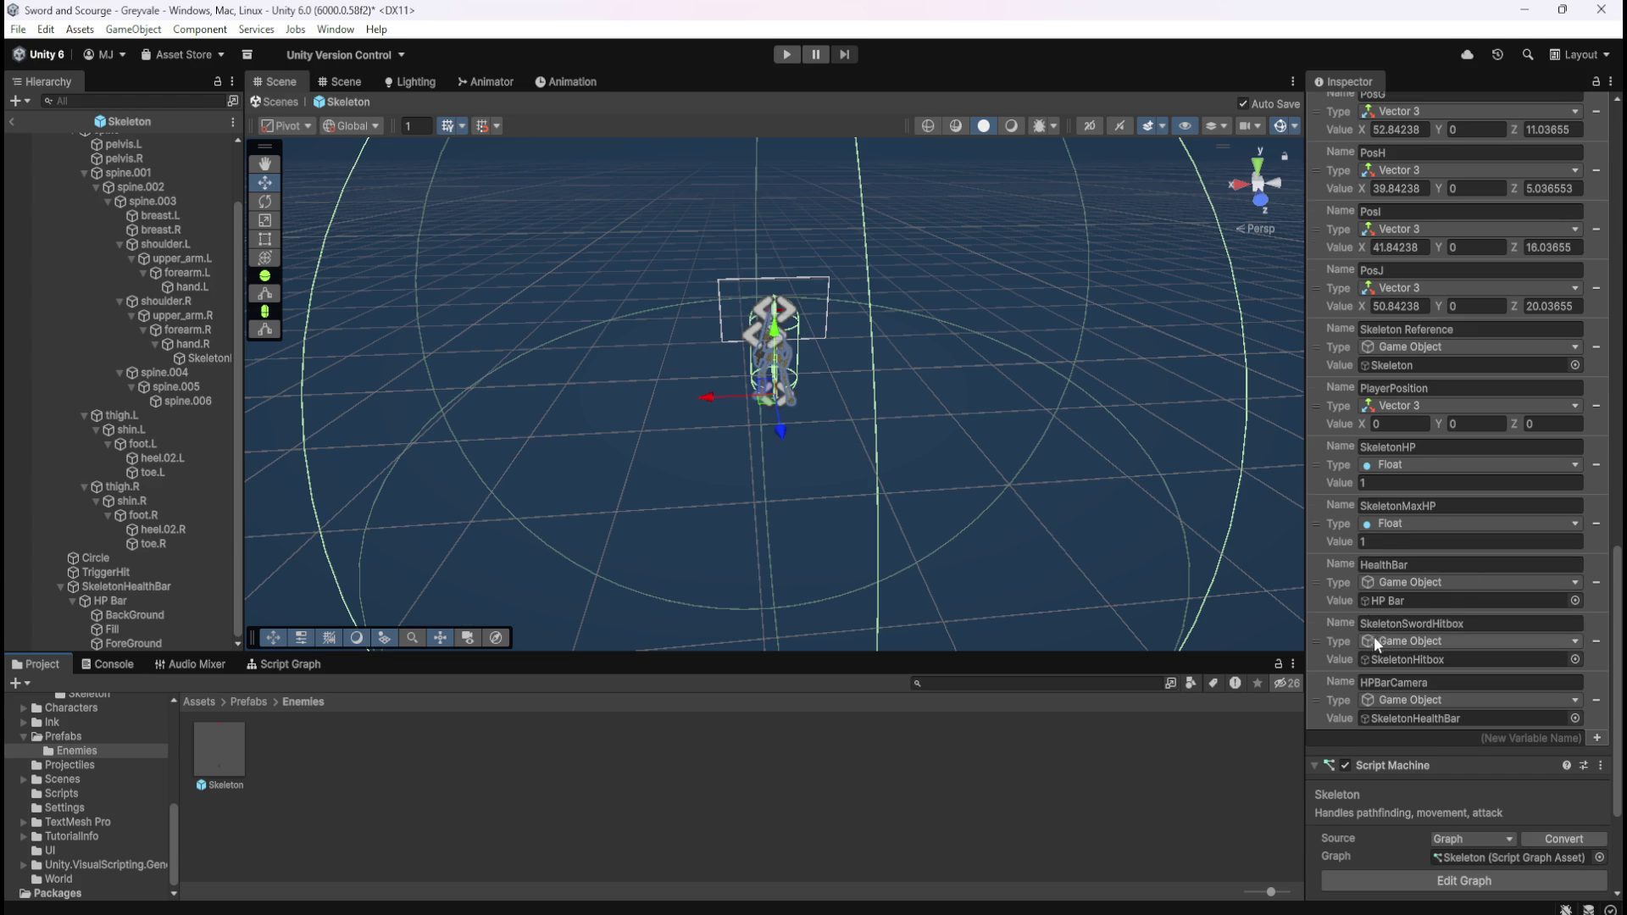
scroll(1372, 637, "up", 10)
scroll(1375, 637, "up", 5)
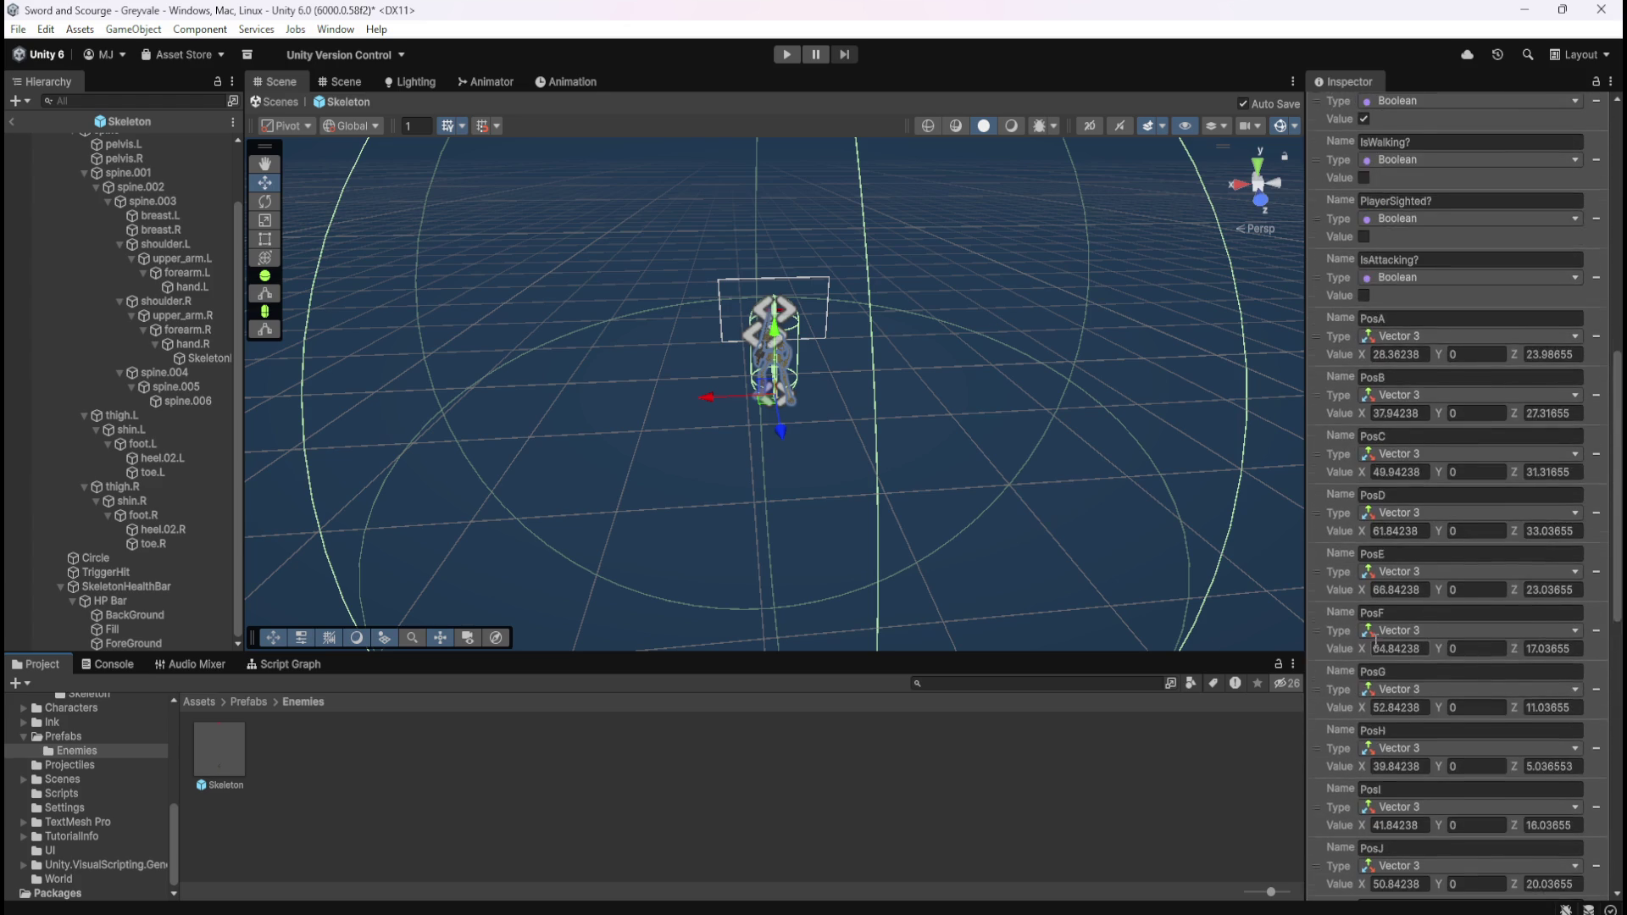
scroll(1373, 644, "down", 6)
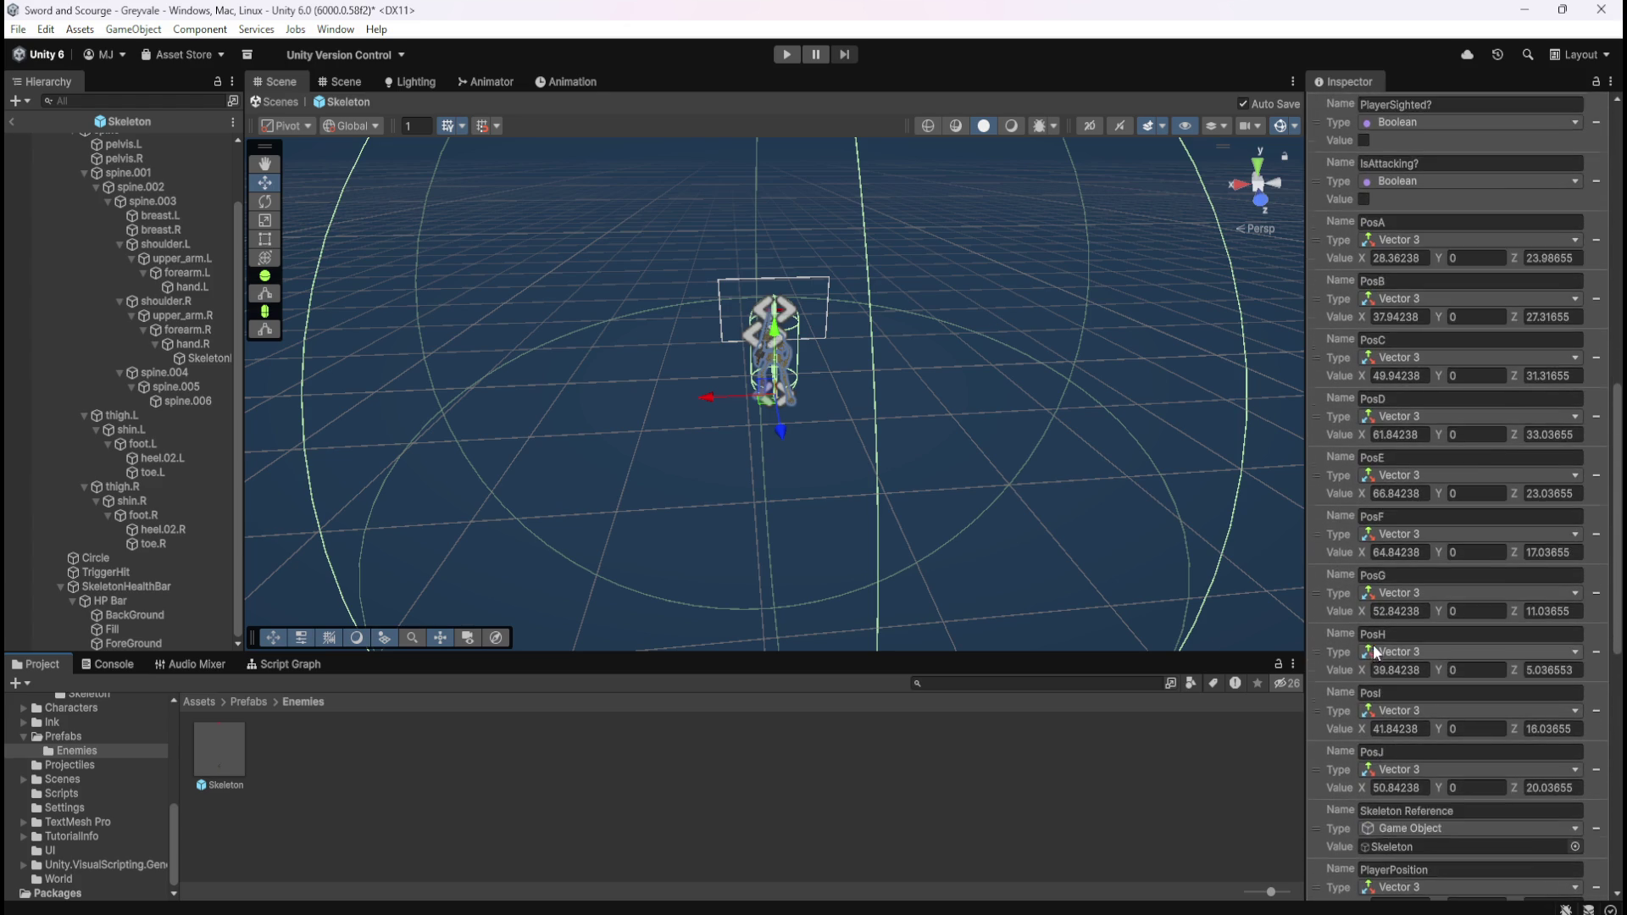
scroll(1322, 619, "up", 15)
left_click(11, 121)
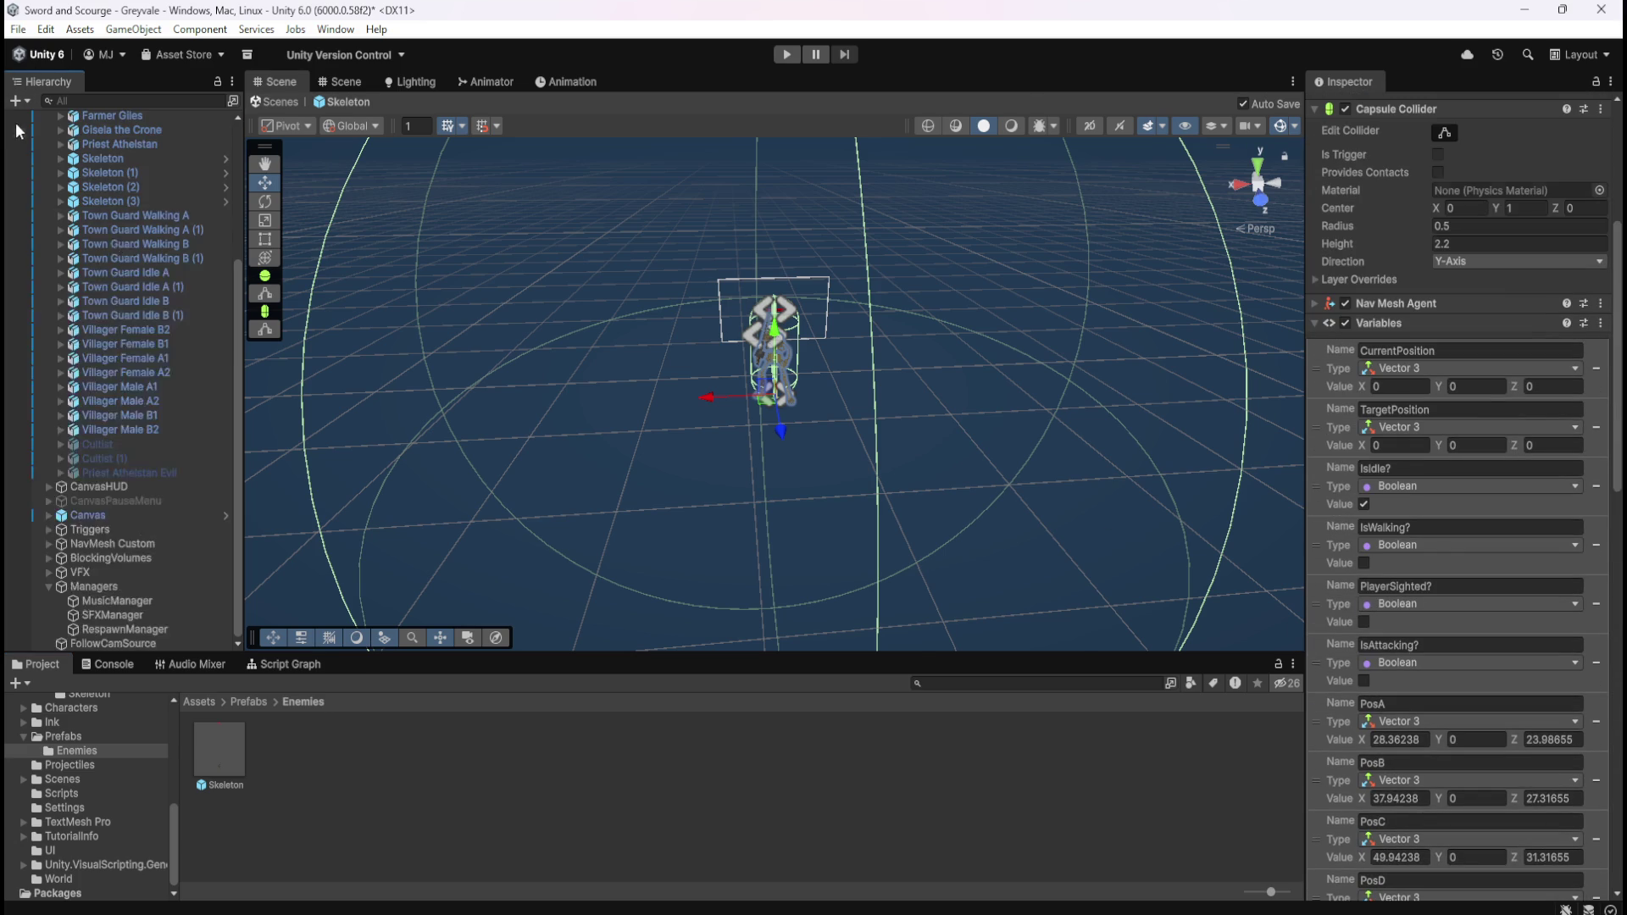
key("ctrl+s")
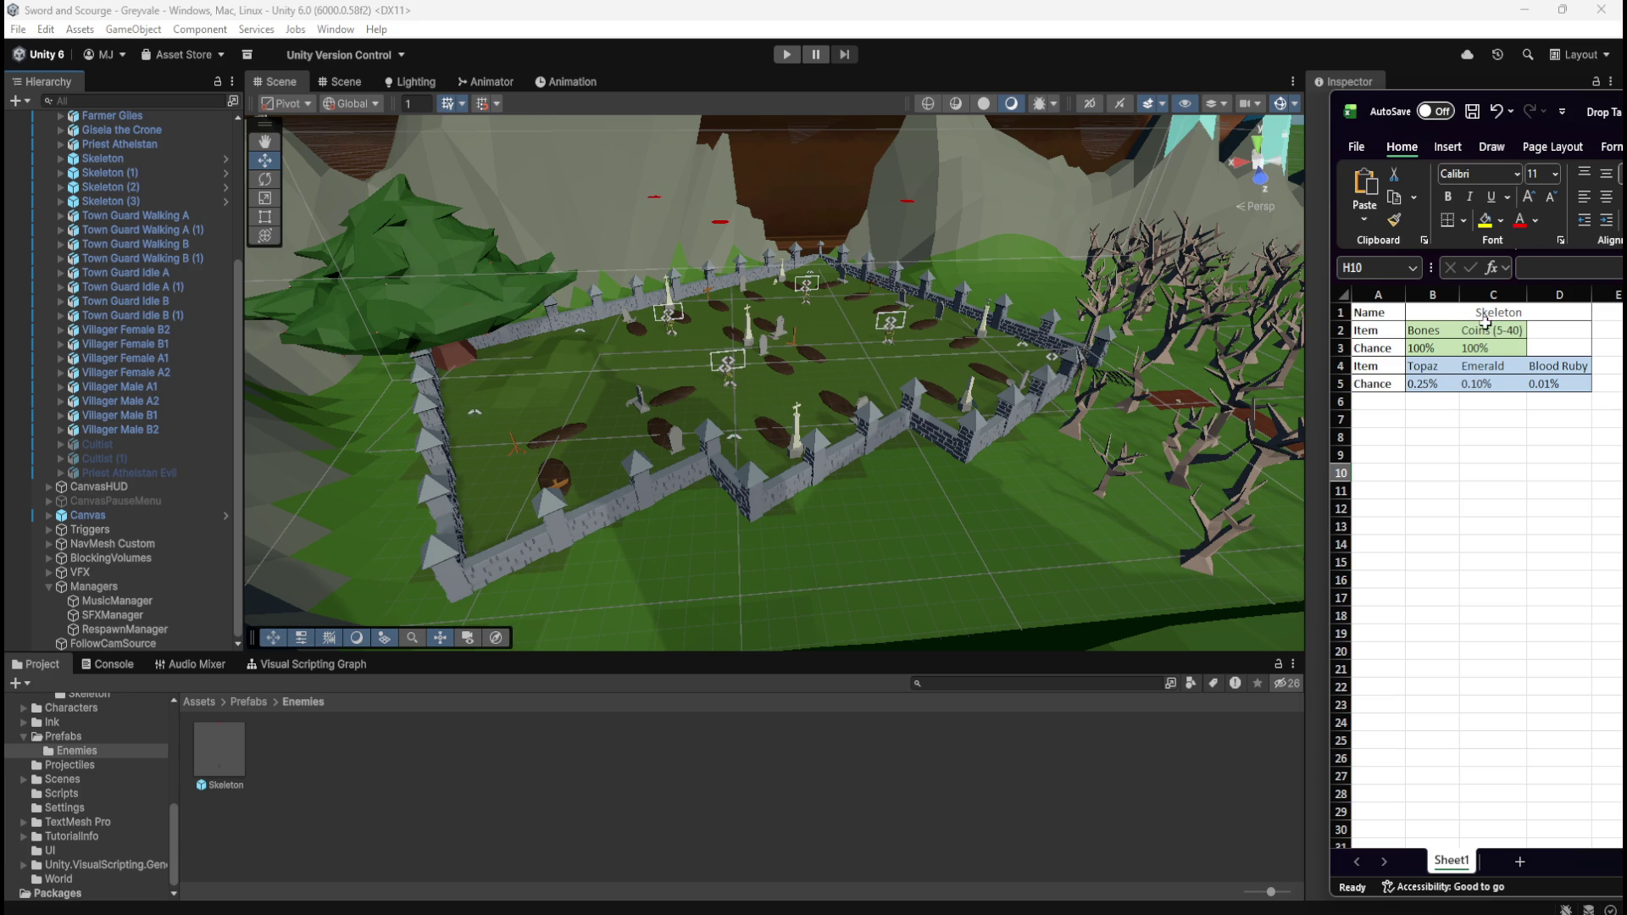
left_click(1494, 313)
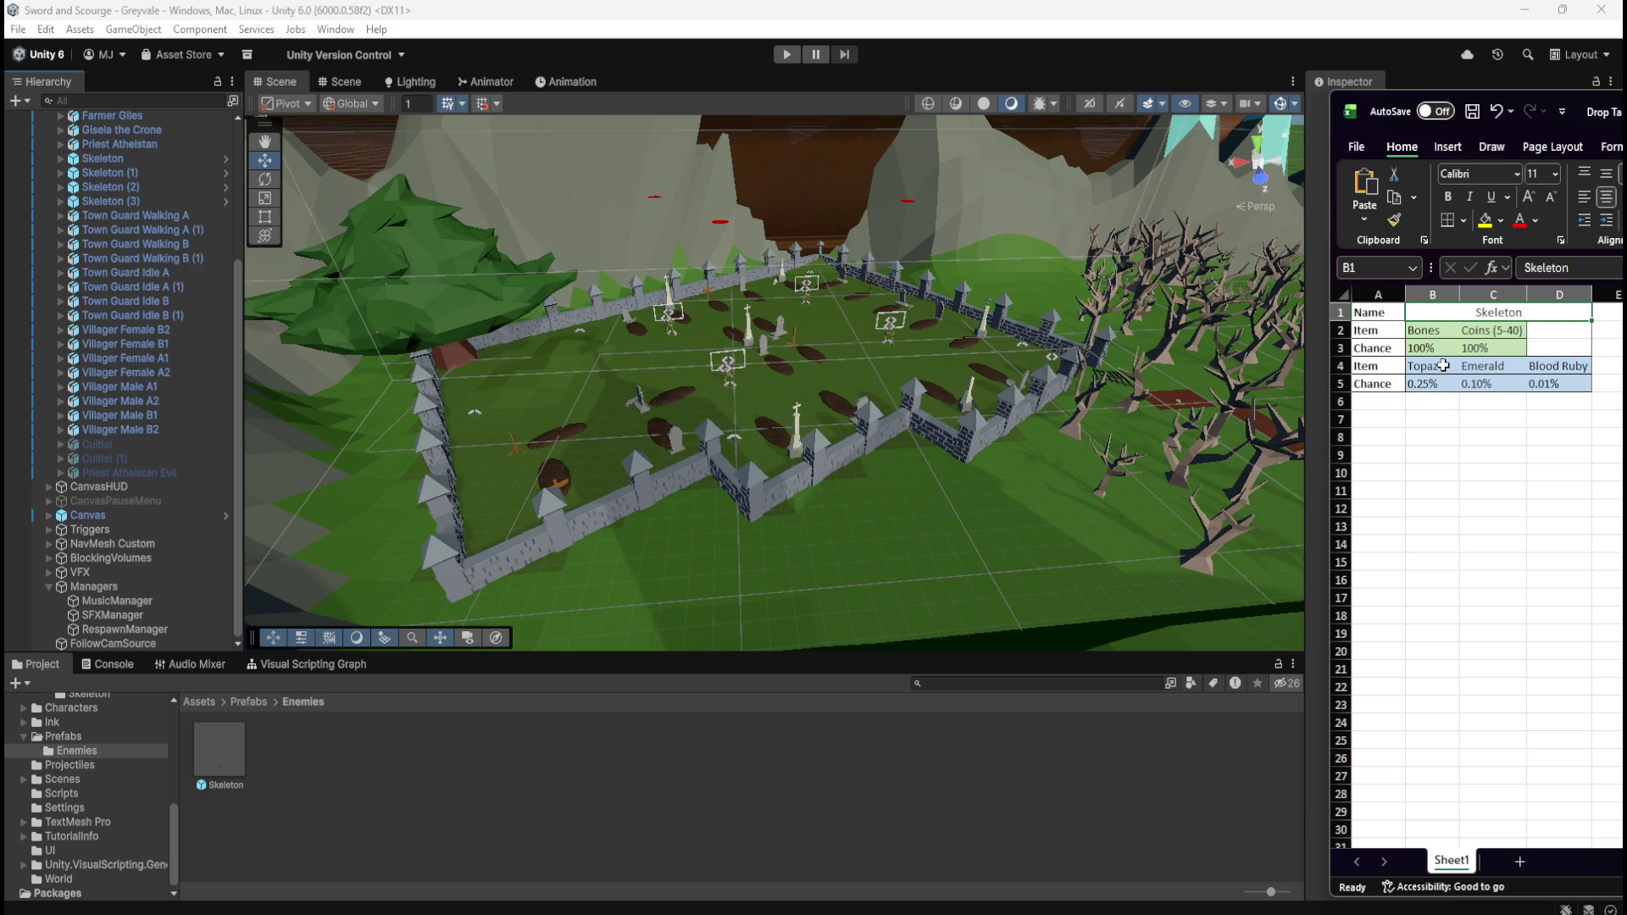
mouse_move(1512, 333)
left_mouse_down()
mouse_move(1442, 332)
mouse_move(1435, 351)
left_mouse_up()
left_click(1435, 366)
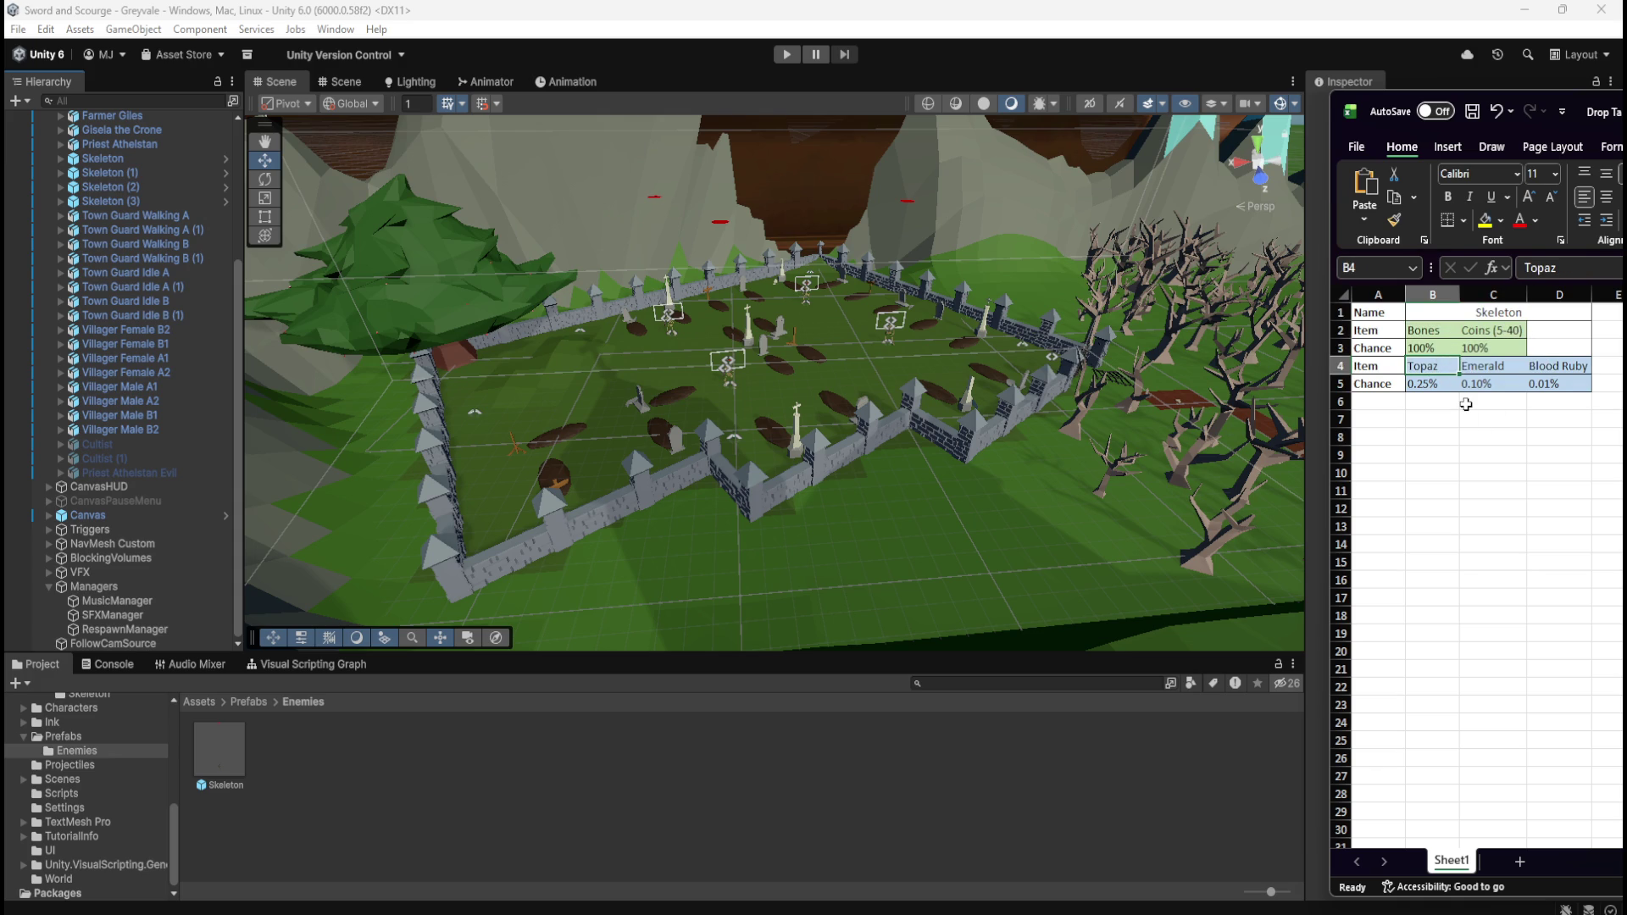
left_click(1468, 406)
left_click_drag(1510, 333, 1441, 349)
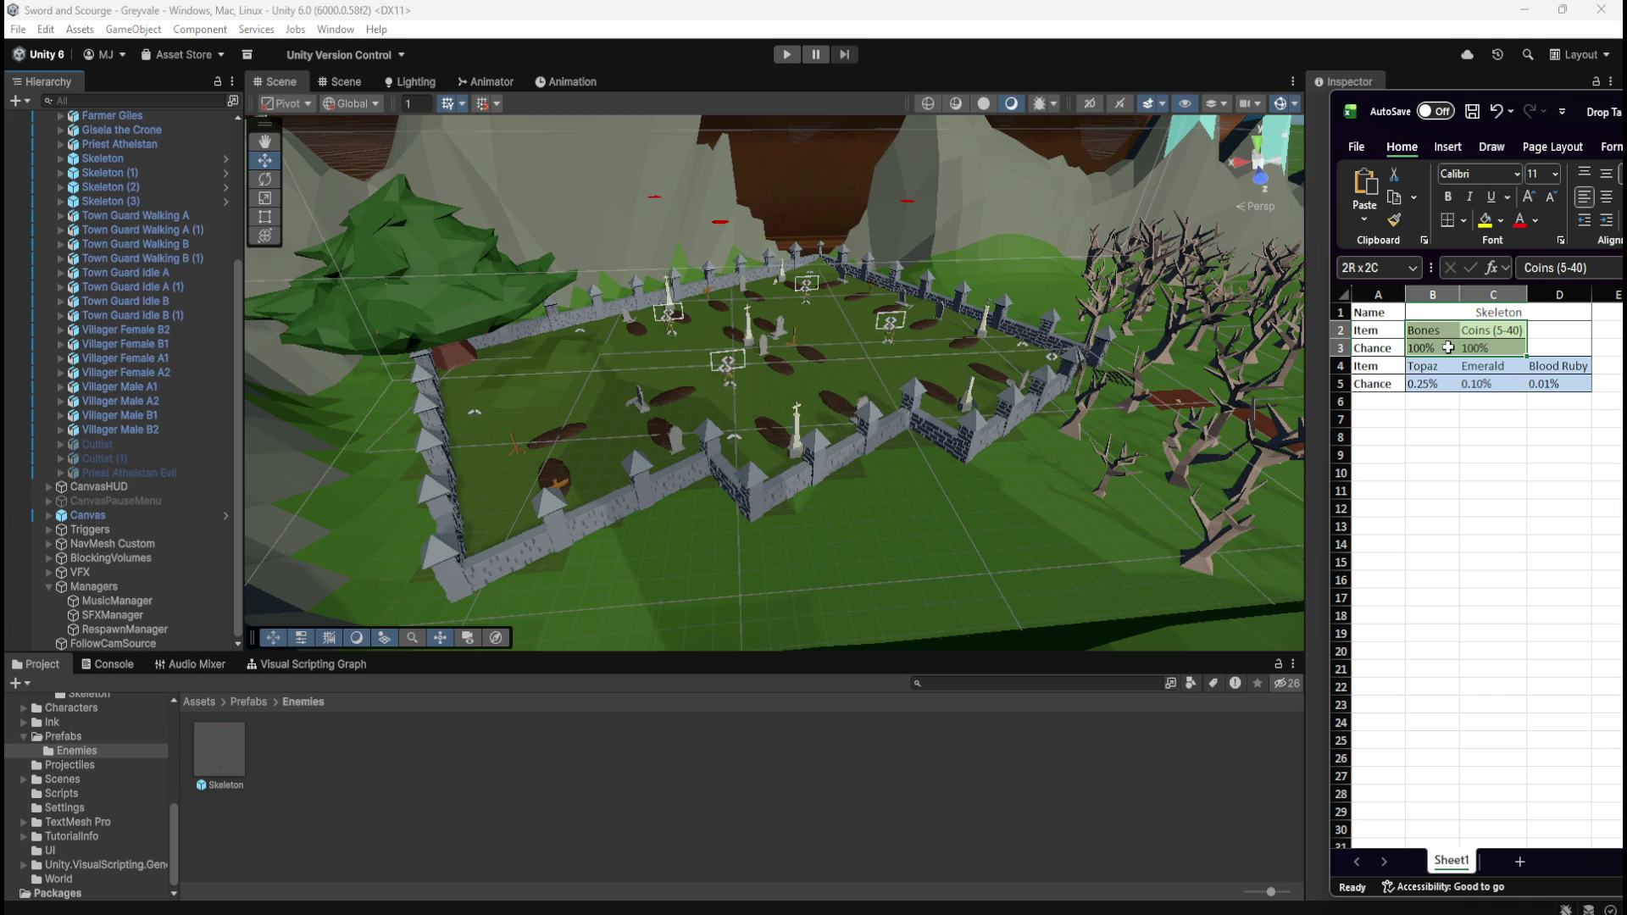
left_click(1549, 337)
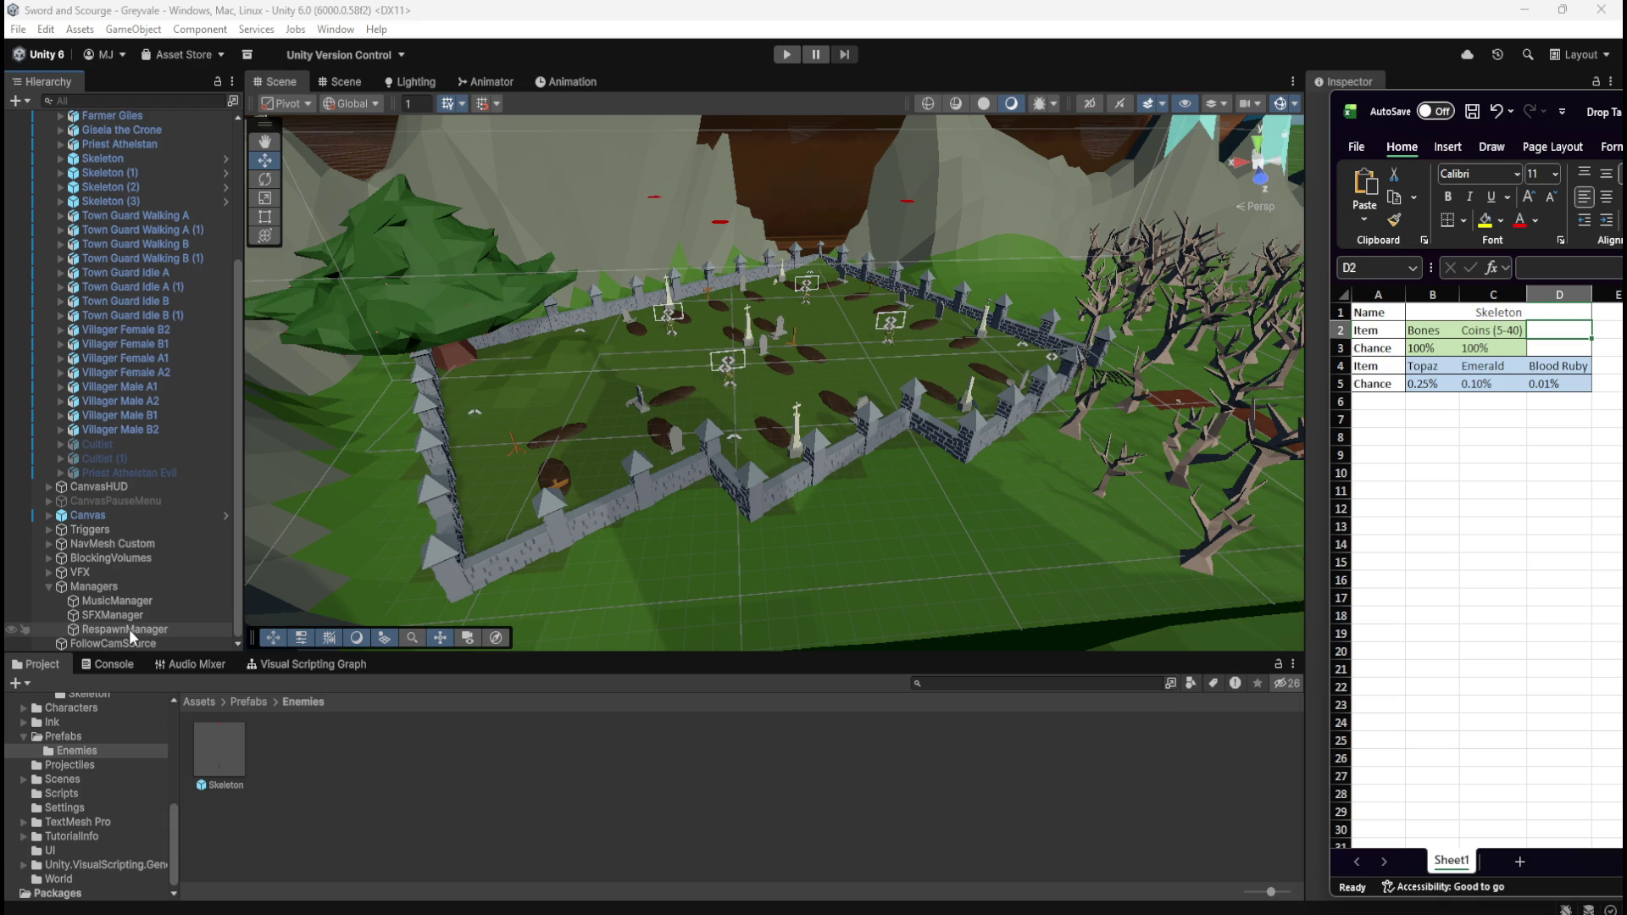
left_click(129, 629)
Step: Show the RespawnManager script graph full-window, zoom around it, then restore the docked layout
left_click(261, 663)
key("shift+space")
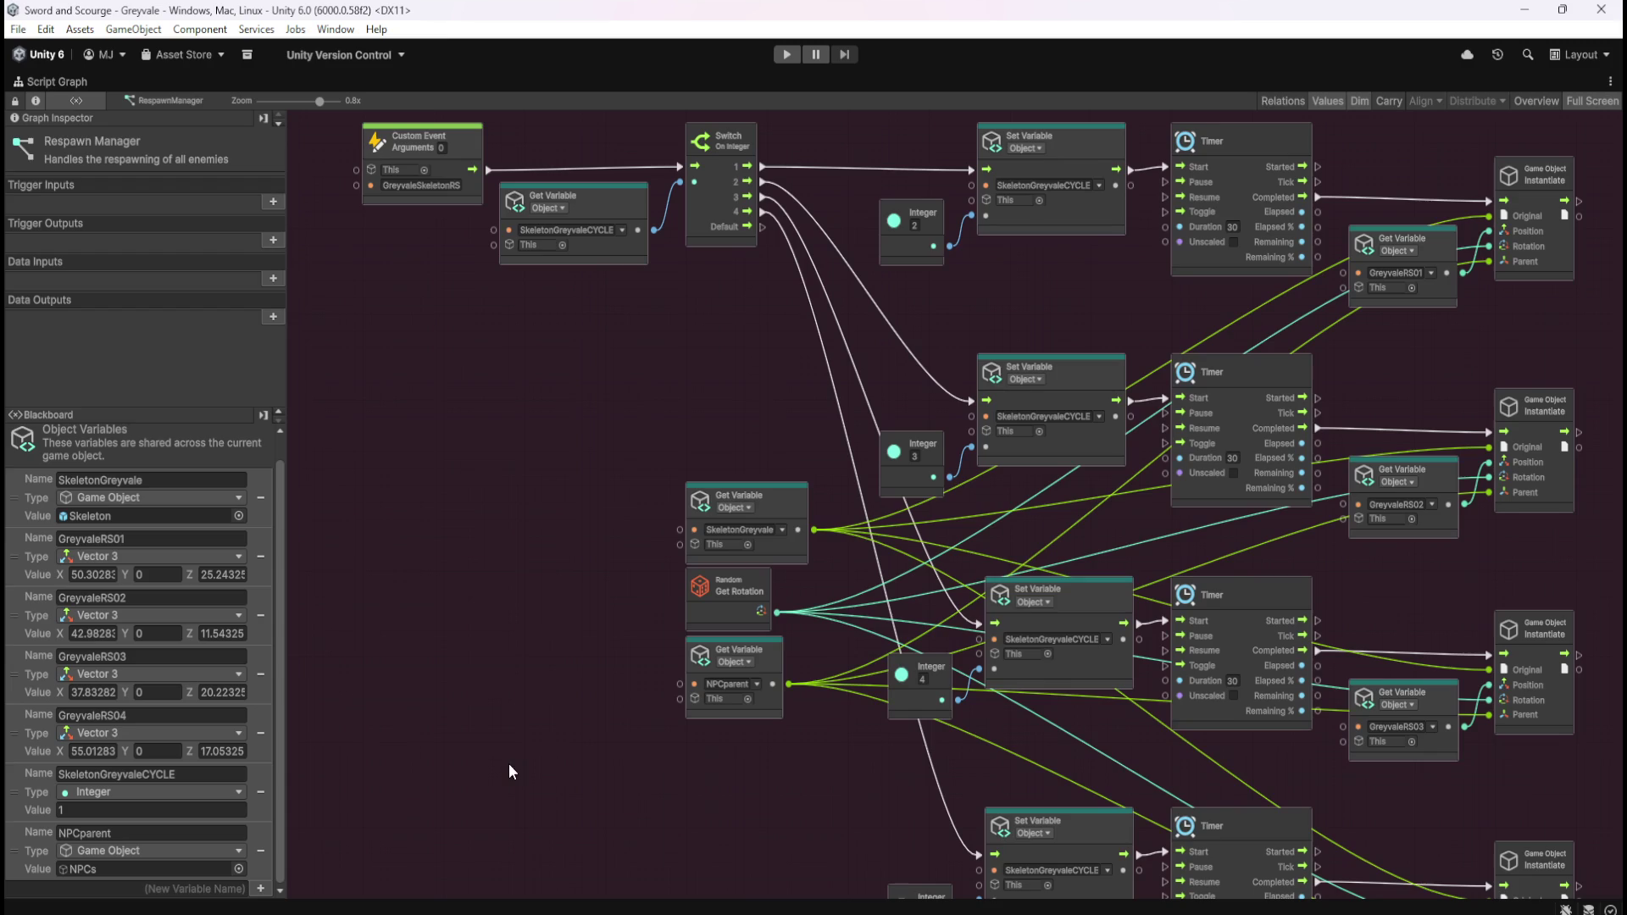
scroll(801, 506, "down", 5)
scroll(863, 546, "up", 2)
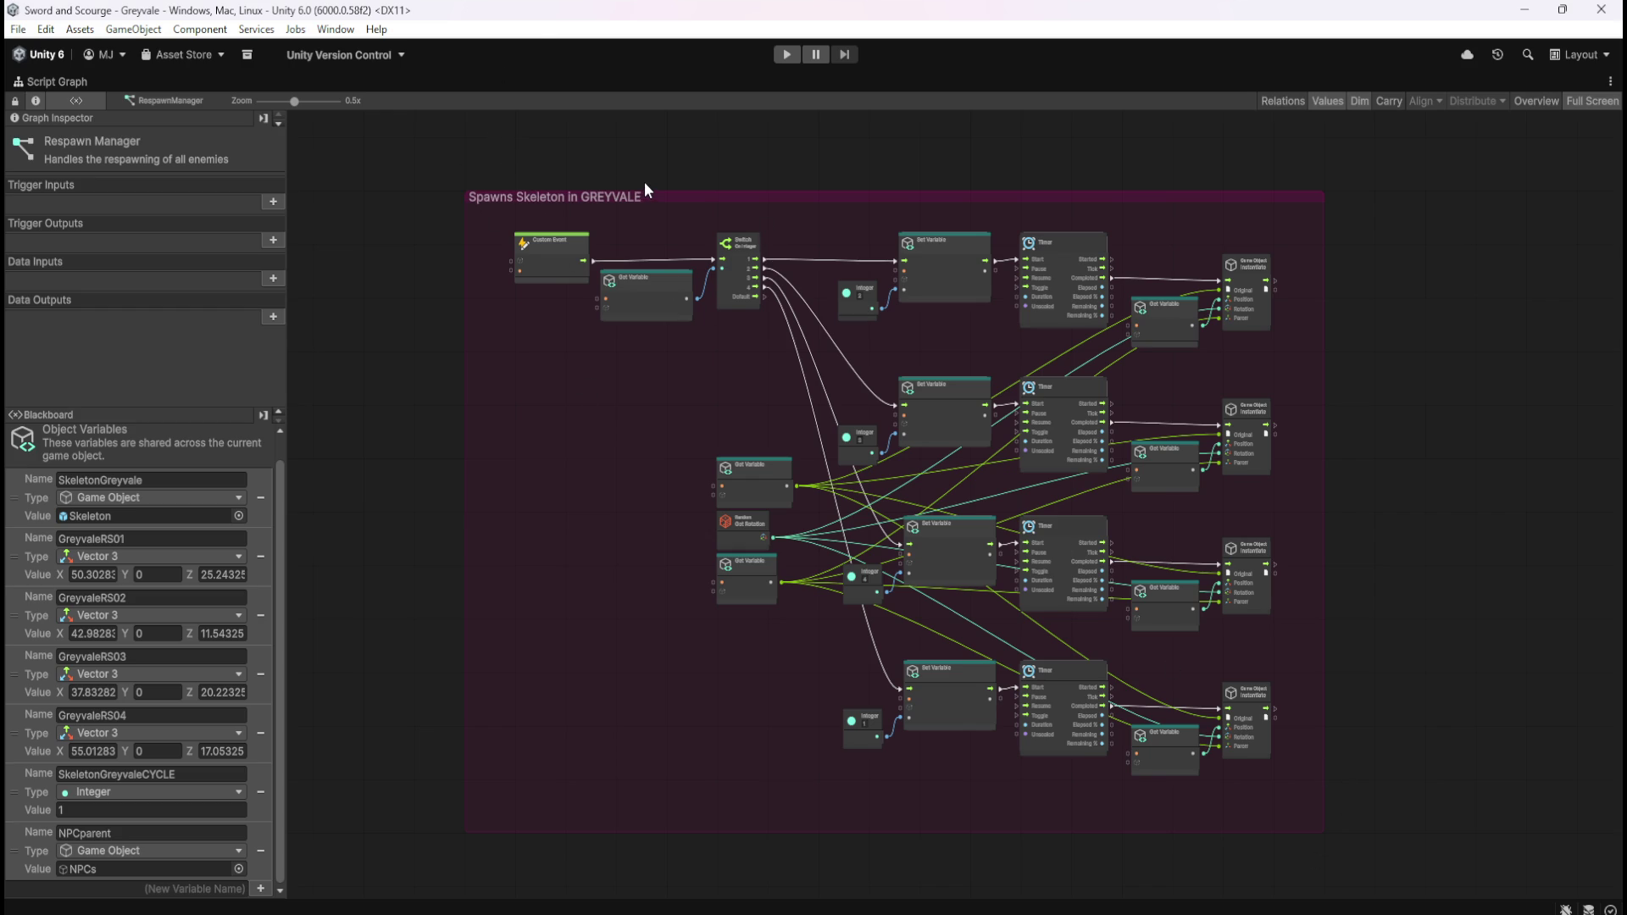
key("shift+space")
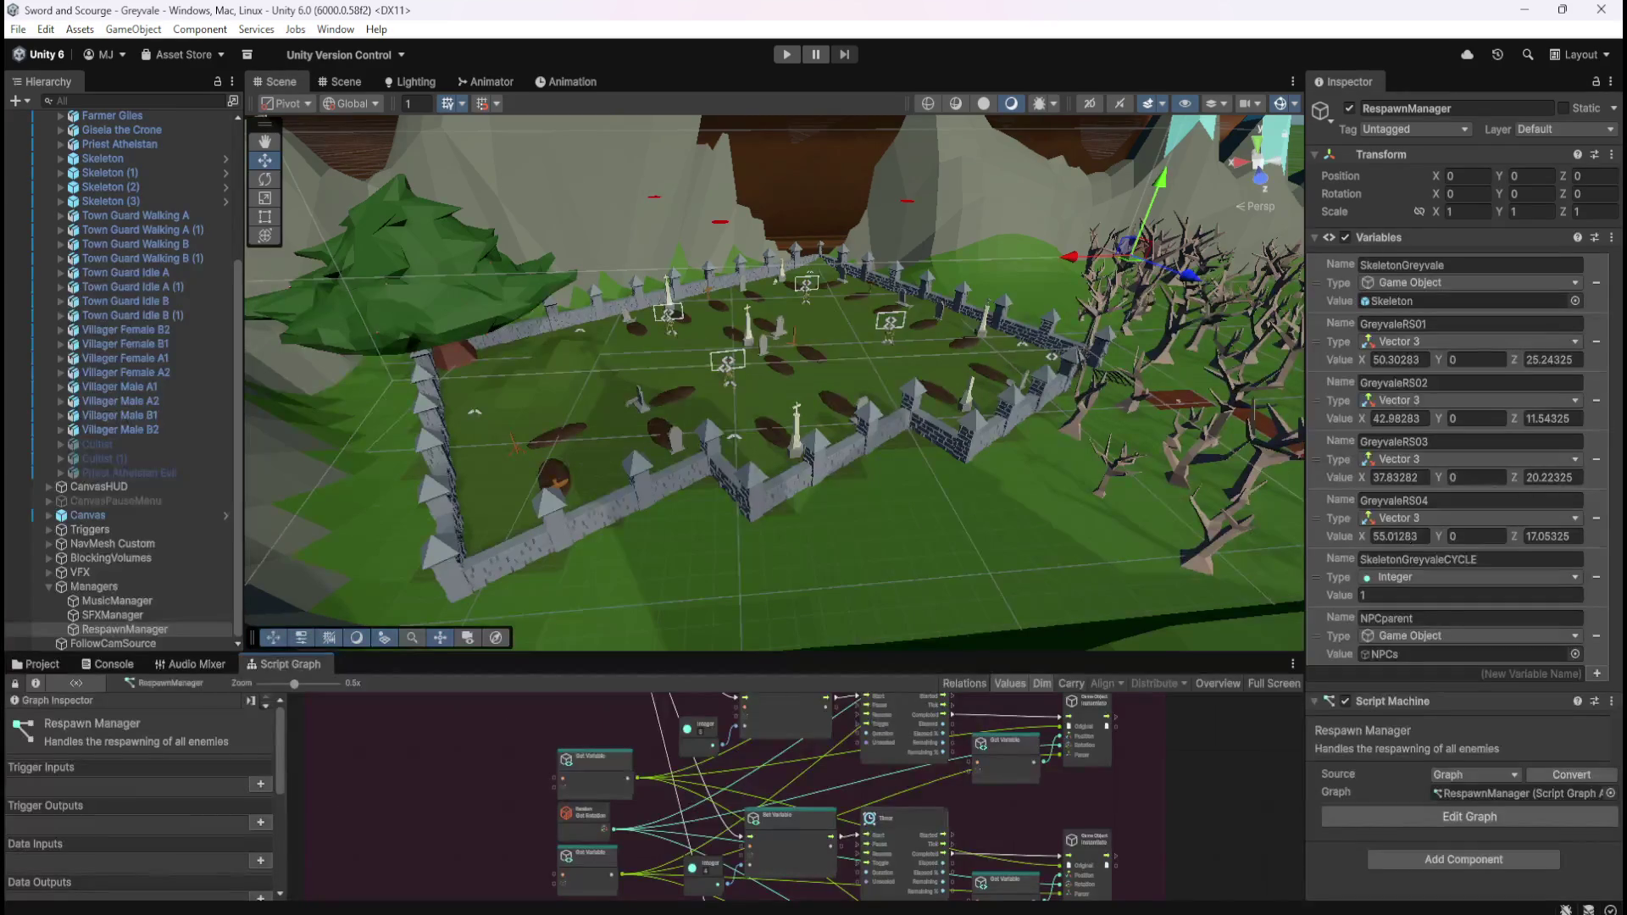
Step: Switch back to the Excel Skeleton drop-table workbook
key("alt+Tab")
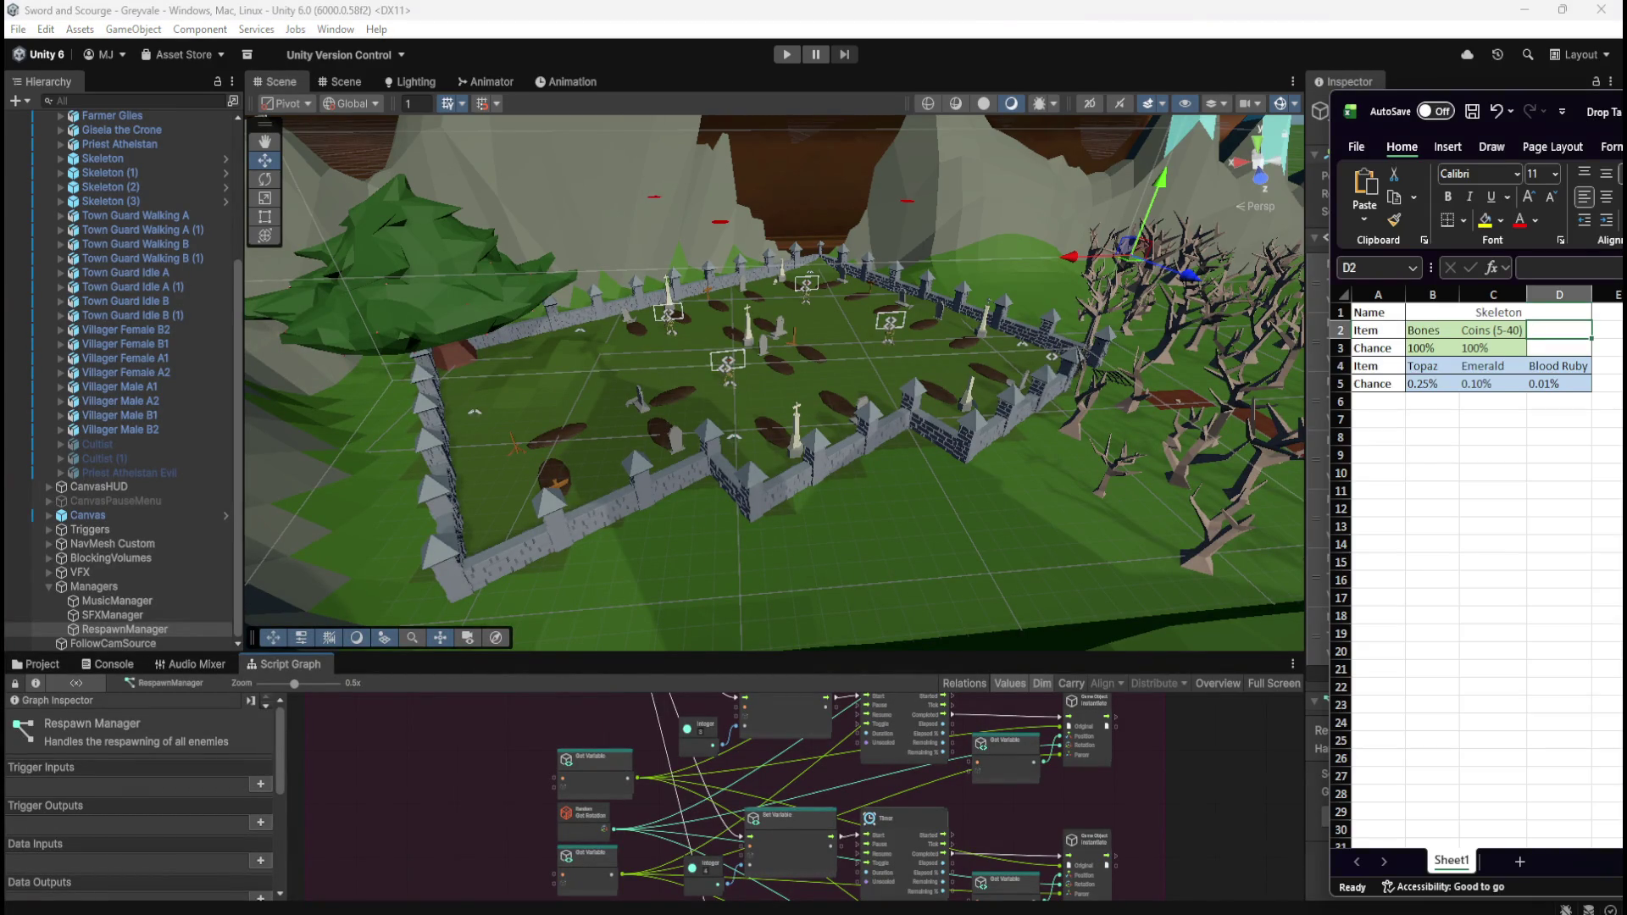